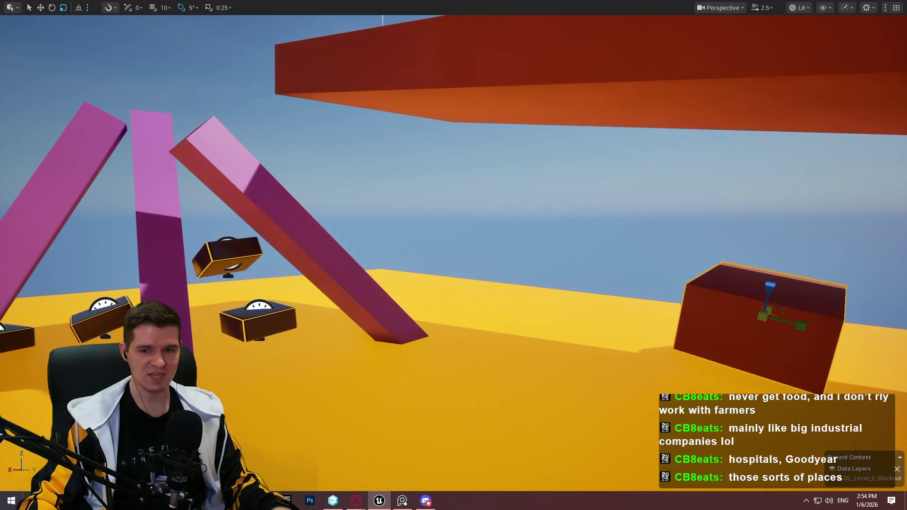
Move the brown boxes left toward the pink beams and raise one of them
mouse_move(771, 309)
mouse_down()
mouse_move(639, 381)
mouse_move(721, 307)
mouse_move(773, 341)
mouse_move(532, 290)
mouse_move(574, 284)
mouse_up()
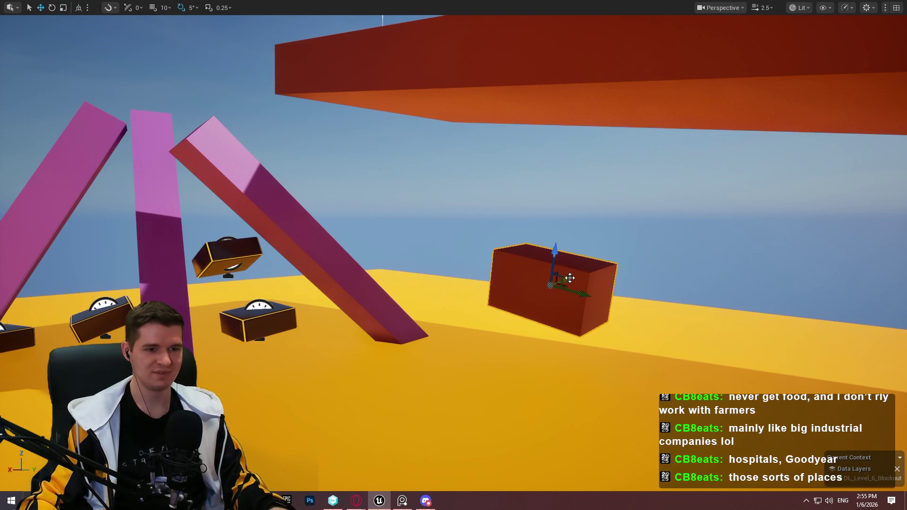
drag(570, 277, 463, 300)
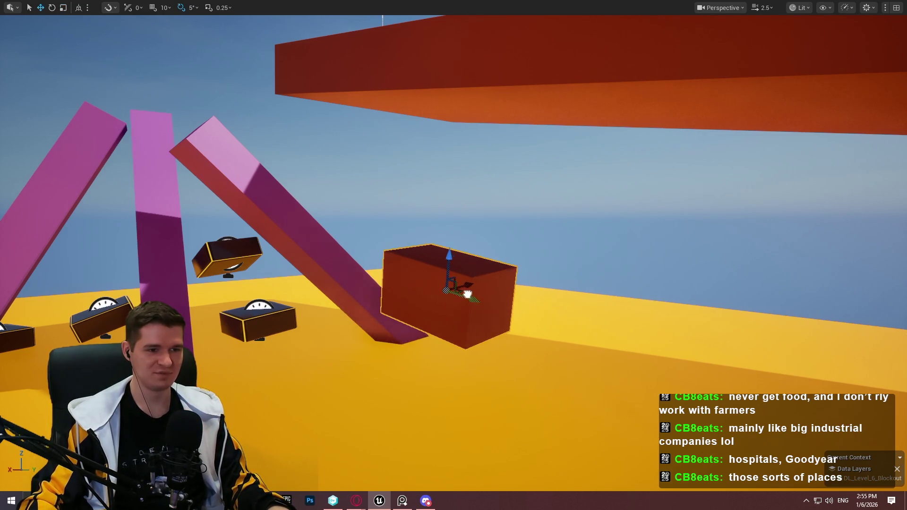
scroll(454, 255, up, 5)
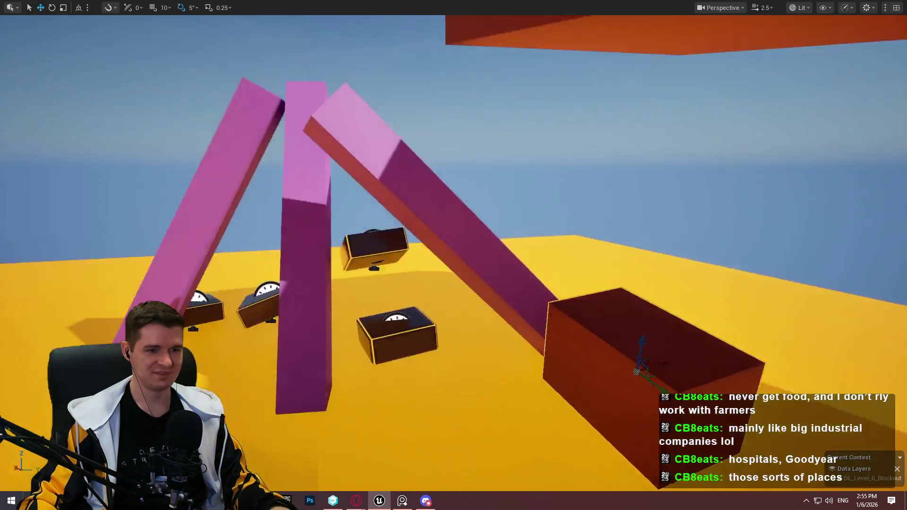
key(d)
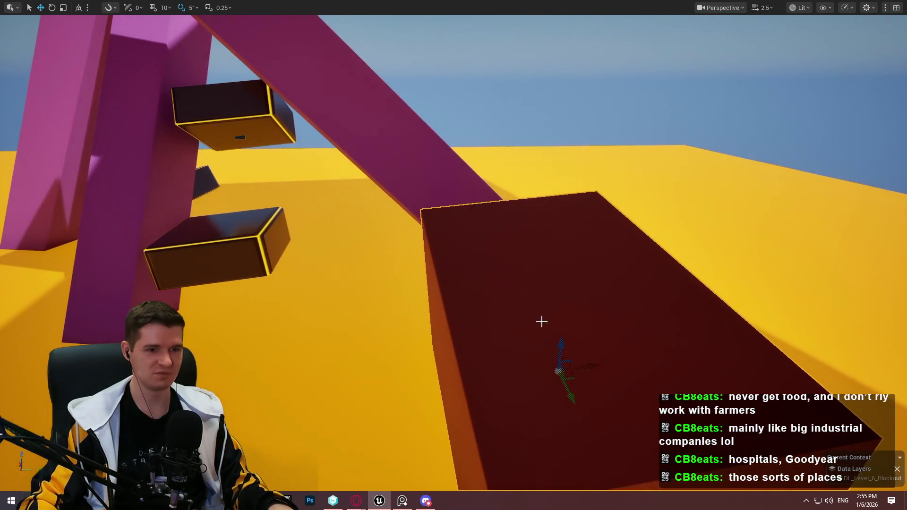
mouse_move(572, 378)
mouse_down()
mouse_move(532, 283)
mouse_move(547, 262)
mouse_move(547, 227)
mouse_move(546, 246)
mouse_up()
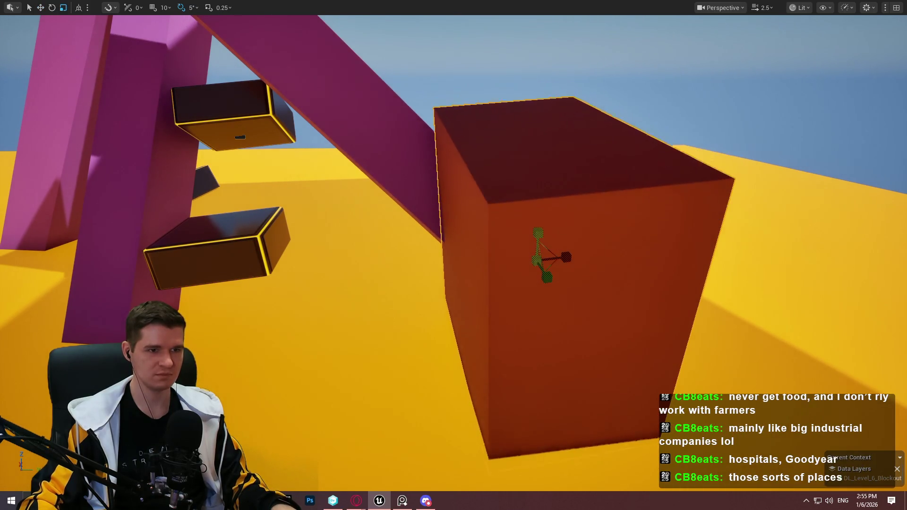
key(s)
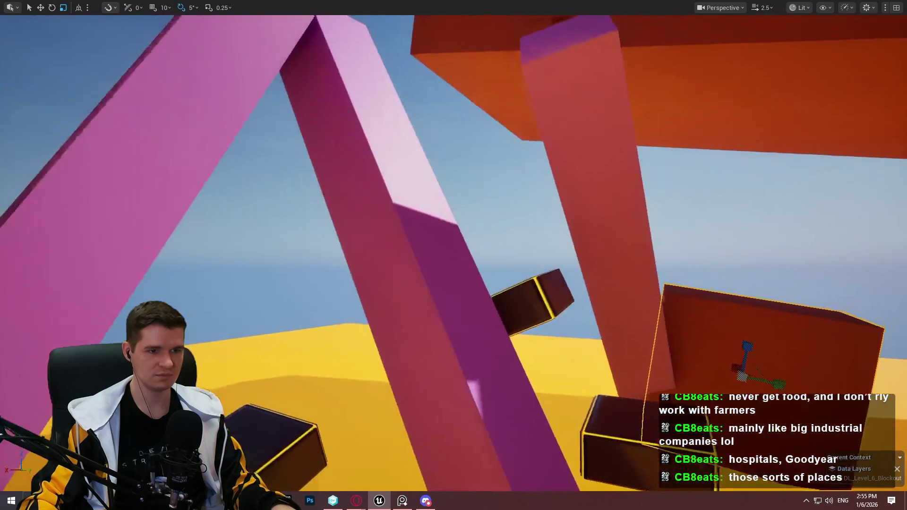
key(w)
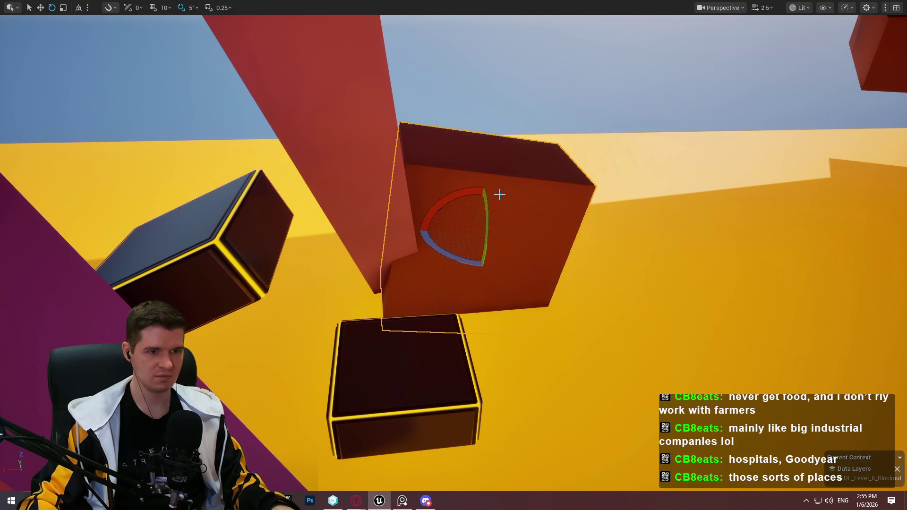
Lift the red cube off the lower cube, scale it into a tall wall and slide it sideways
drag(502, 191, 523, 184)
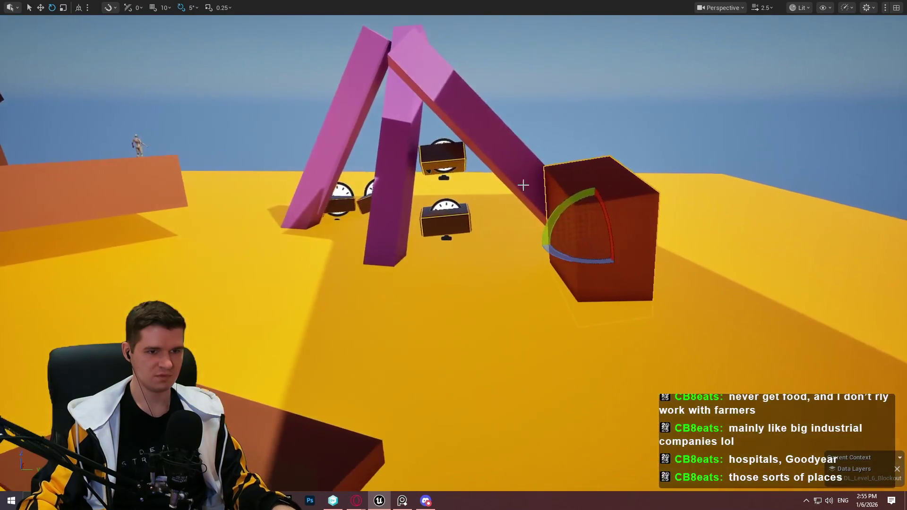
drag(630, 141, 741, 124)
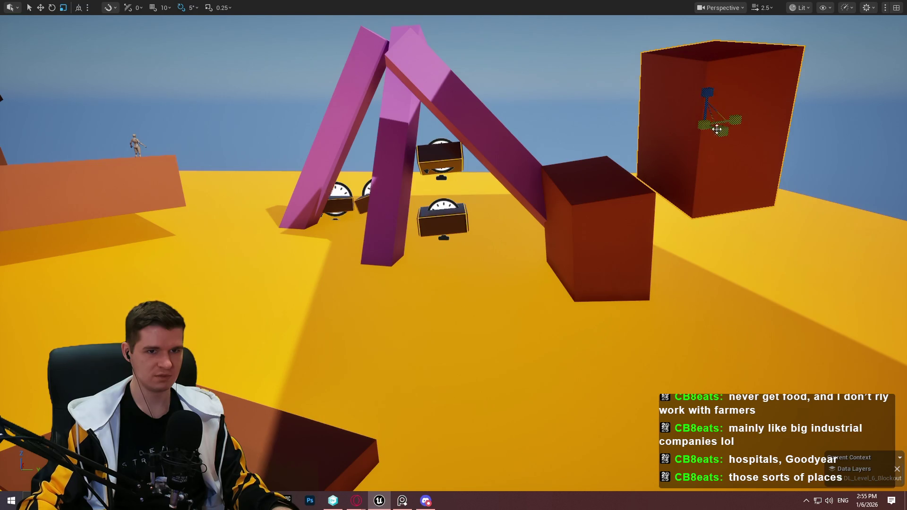
drag(711, 120, 728, 107)
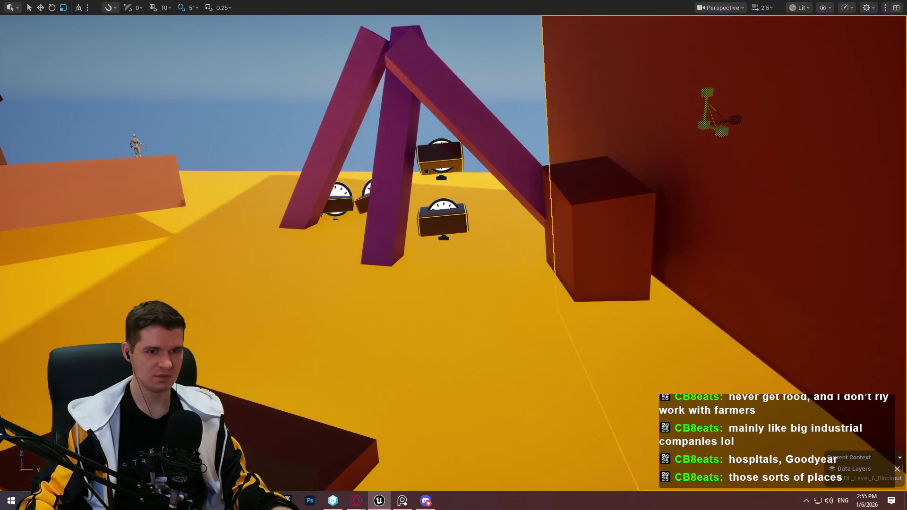
drag(631, 216, 630, 216)
key(w)
mouse_move(585, 387)
mouse_down()
mouse_move(531, 399)
mouse_move(549, 395)
mouse_up()
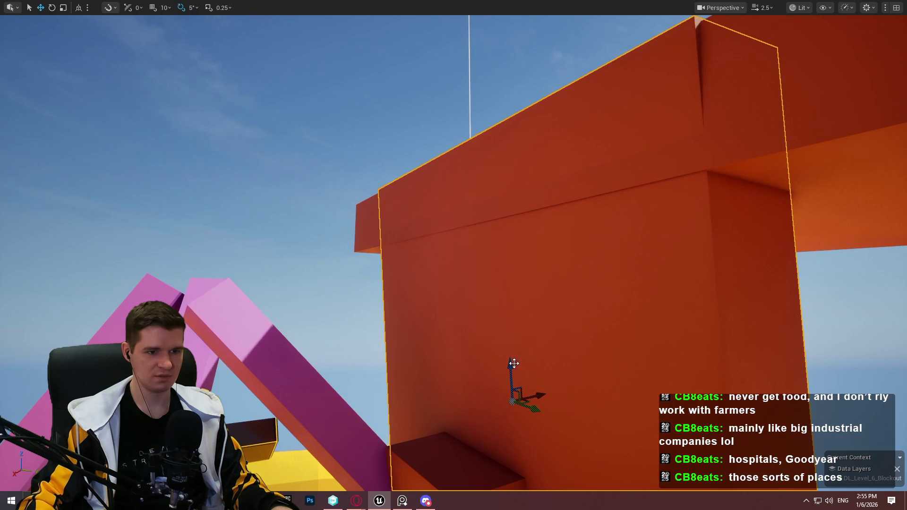
drag(454, 255, 453, 255)
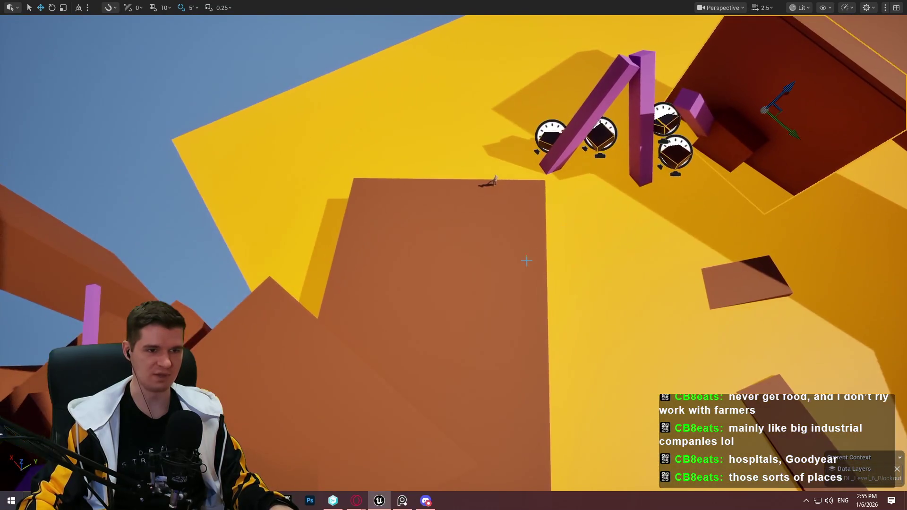
right_click(520, 166)
click(568, 479)
key(w)
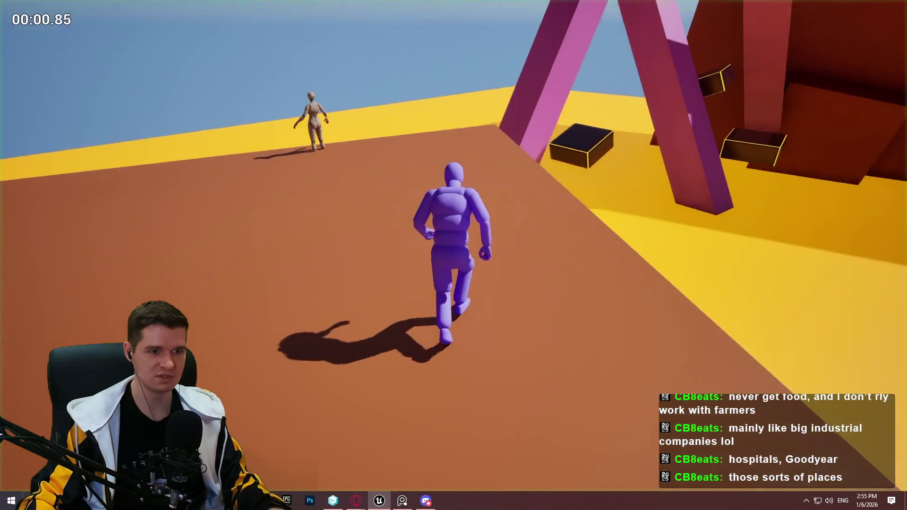
key(space)
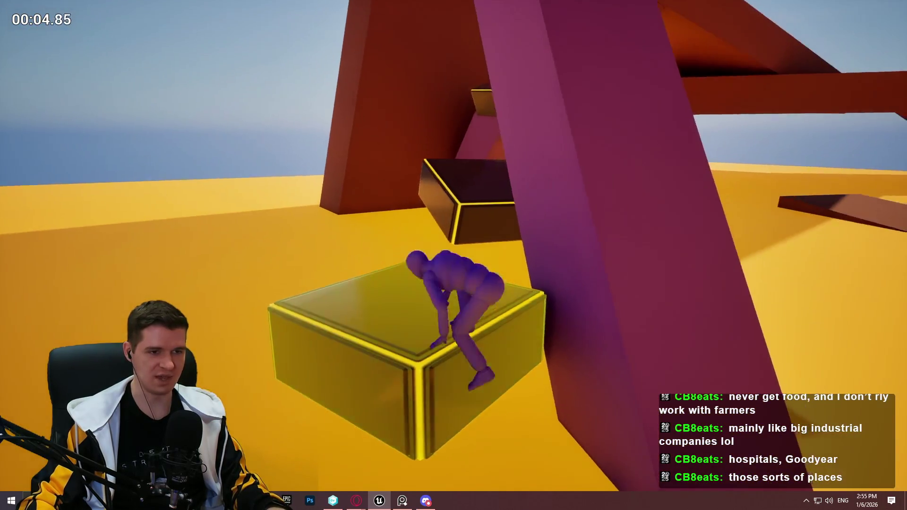
key(space)
key(w)
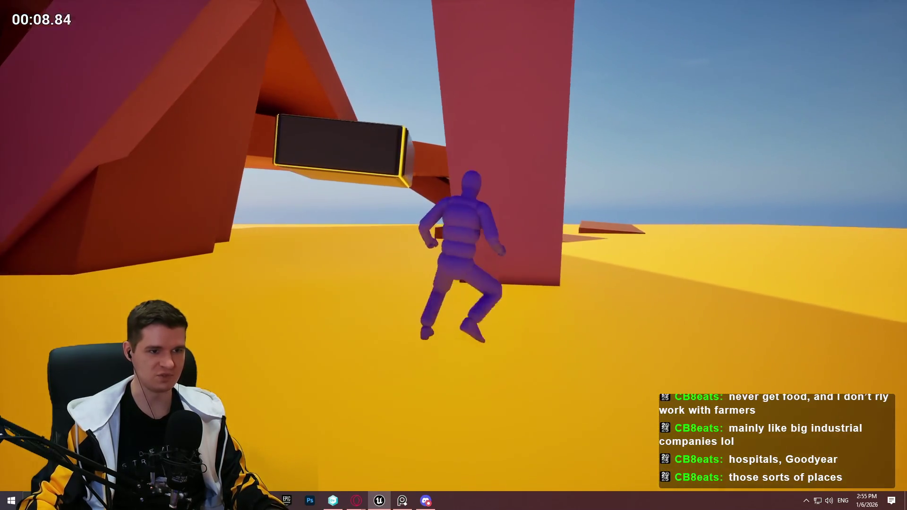
key(Escape)
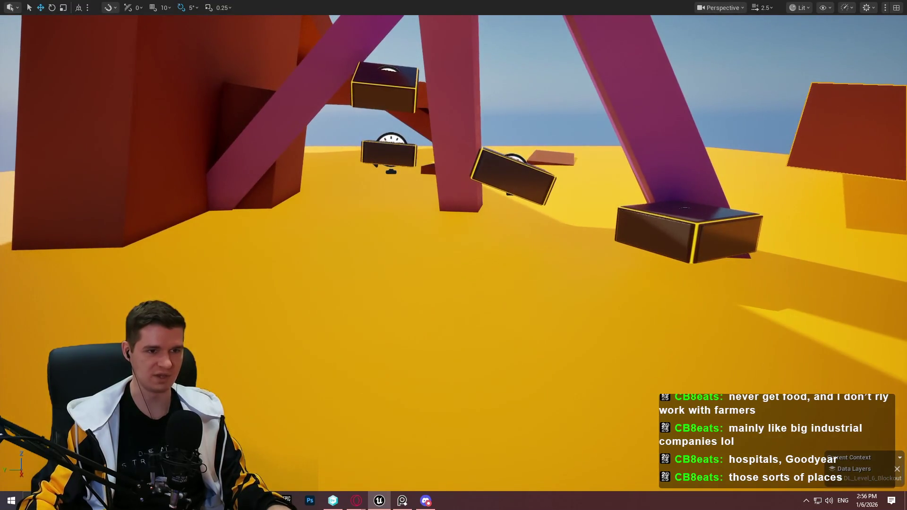
Toggle immersive mode and start a Play From Here playtest on the ramp
key(F11)
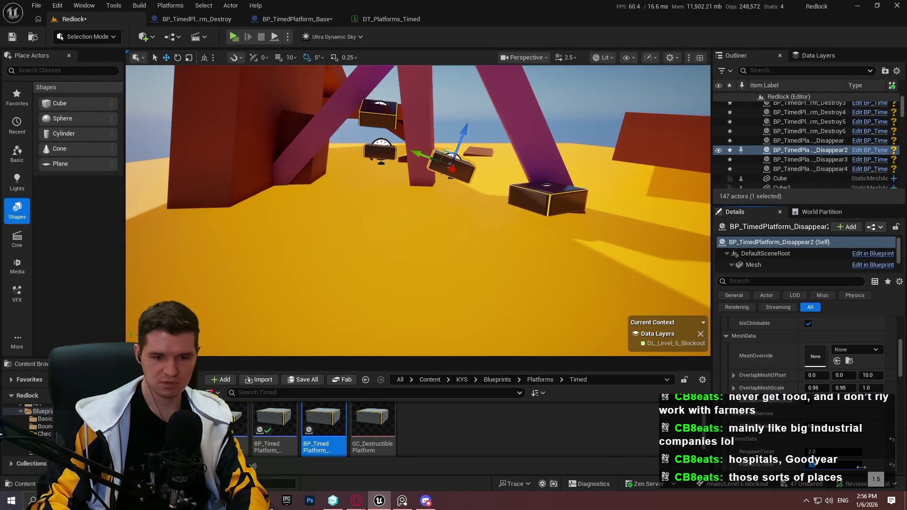
key(F11)
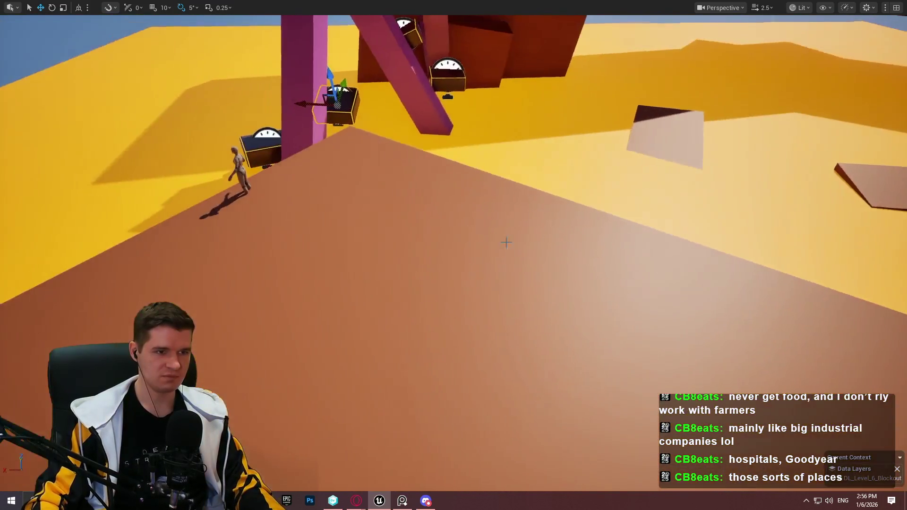
right_click(422, 315)
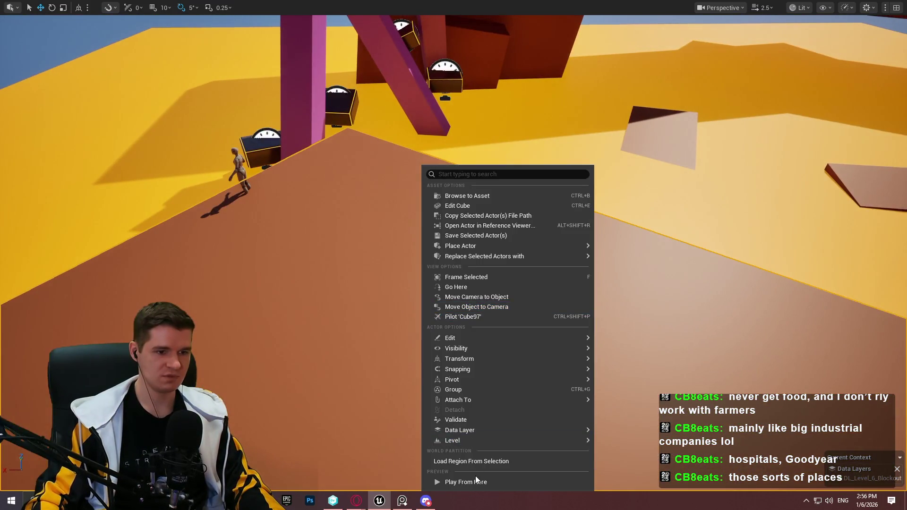
click(476, 478)
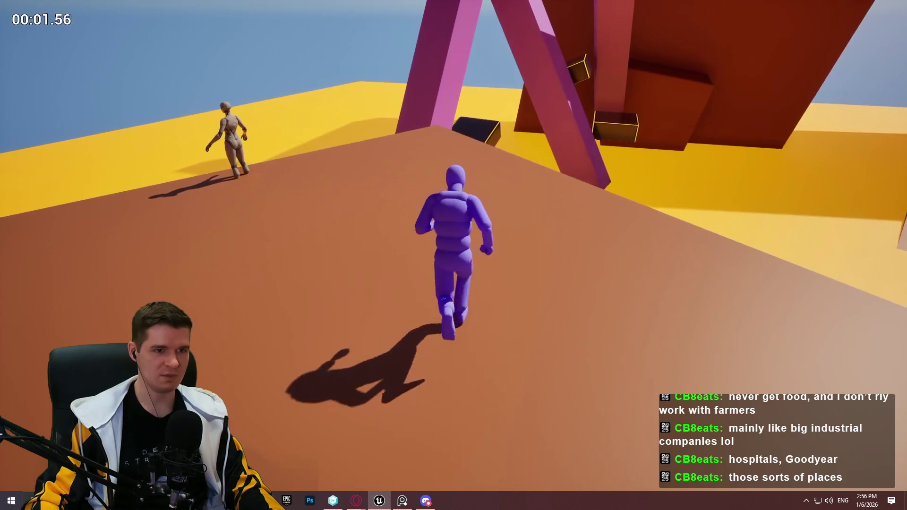
Run the character up the ramp, across the yellow floor and onto the dark boxes
key(w)
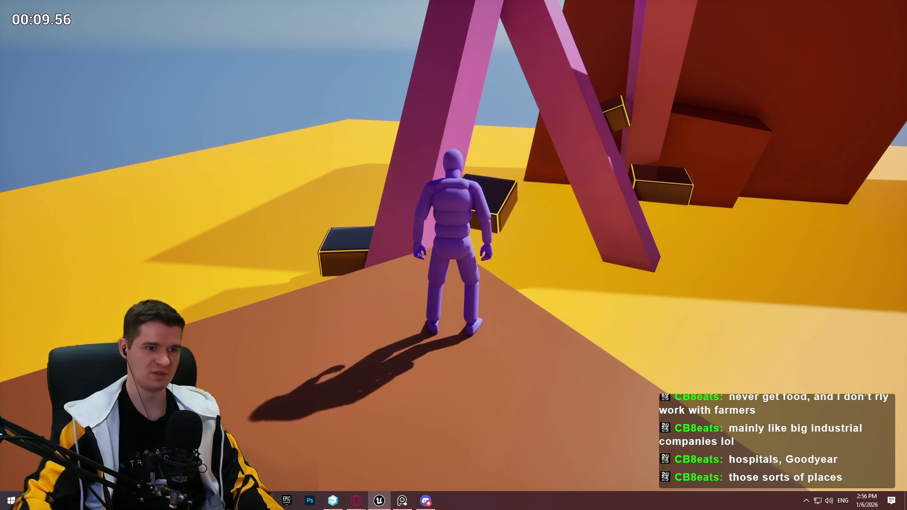
key(w)
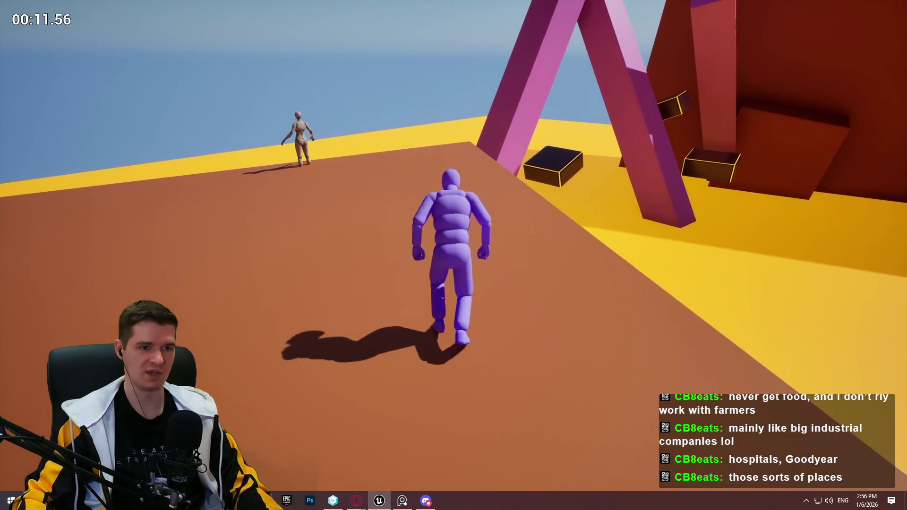
key(w)
key(space)
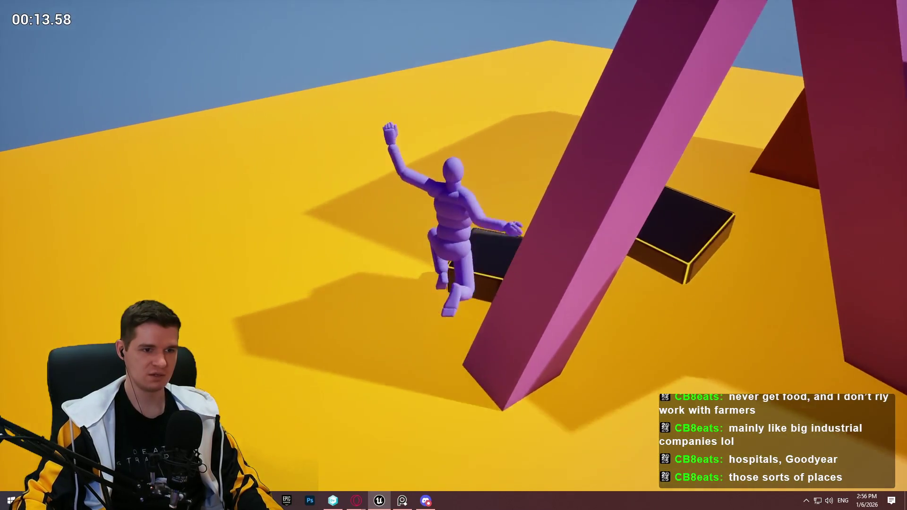
key(w)
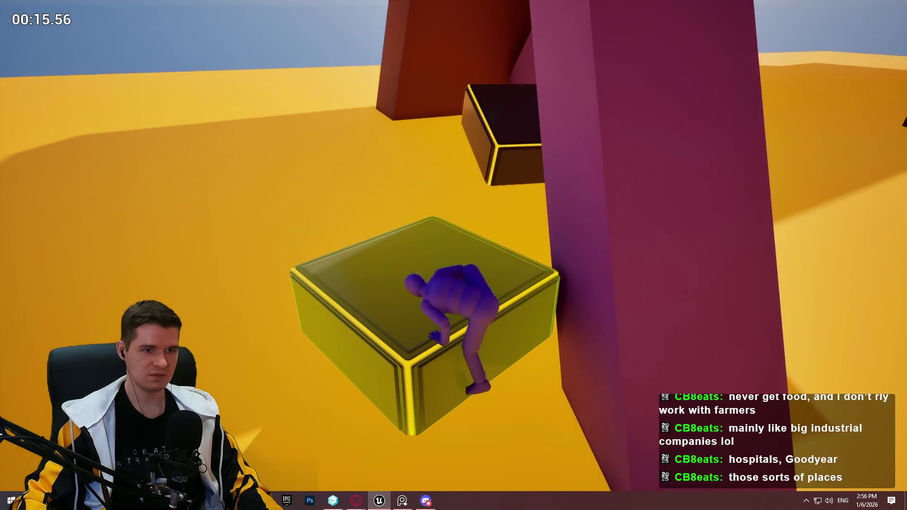
key(w)
key(space)
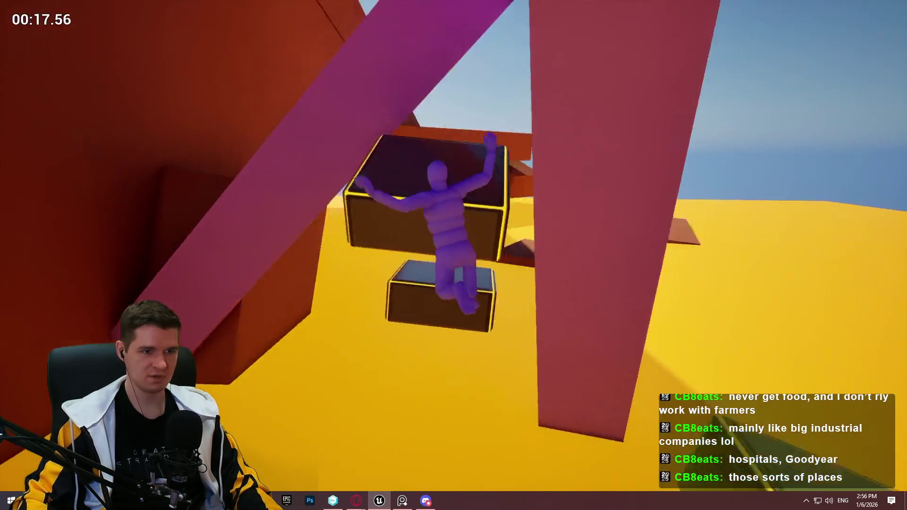
Climb the green box and orange wall up to the dark red ledge, then end the playtest
key(w)
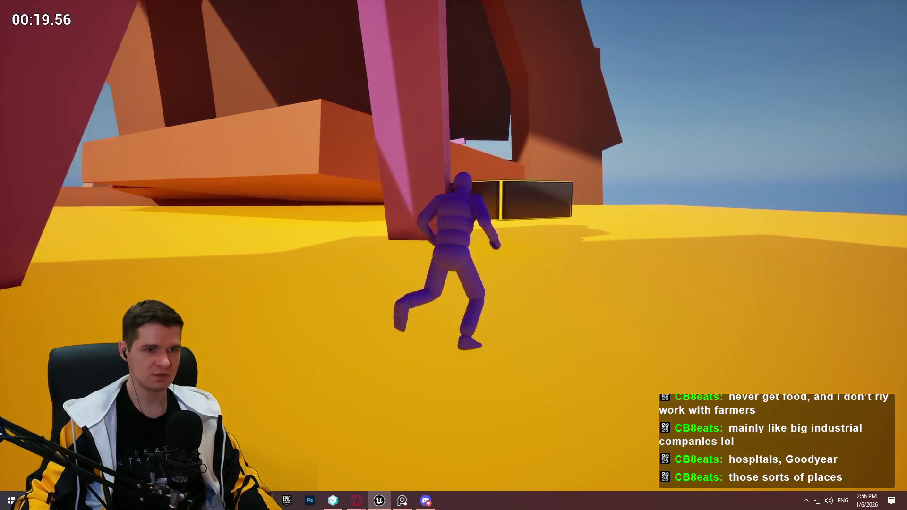
key(w)
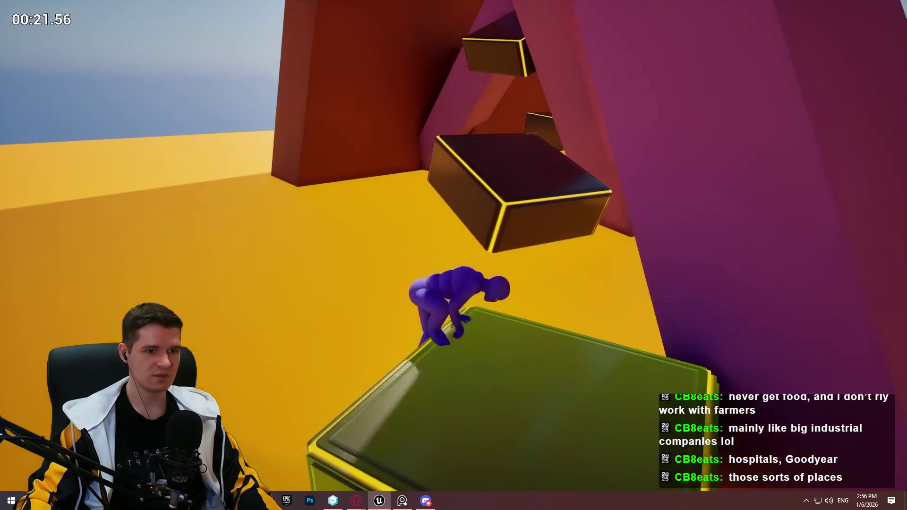
key(w)
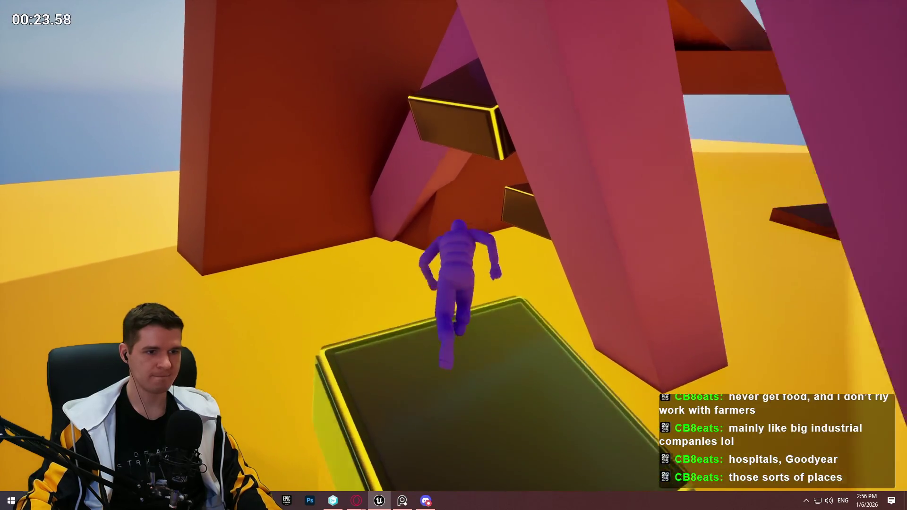
key(w)
key(w)
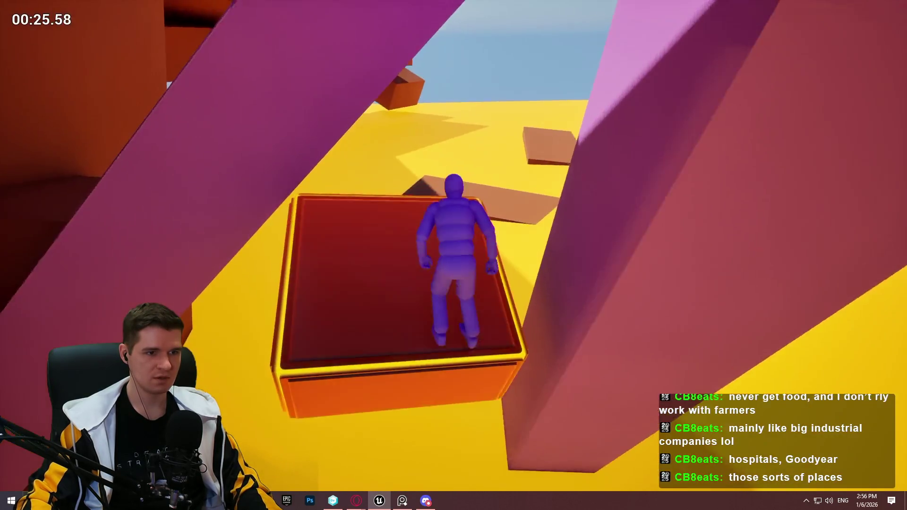
key(space)
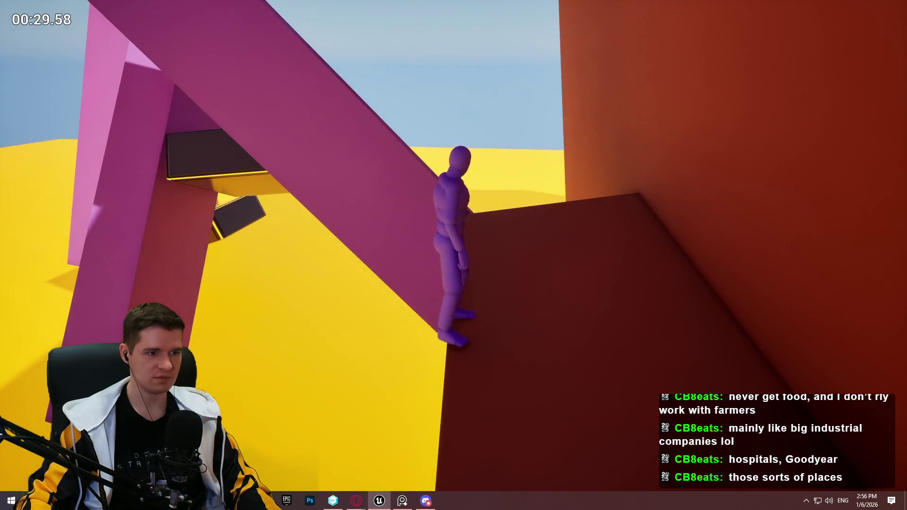
key(Escape)
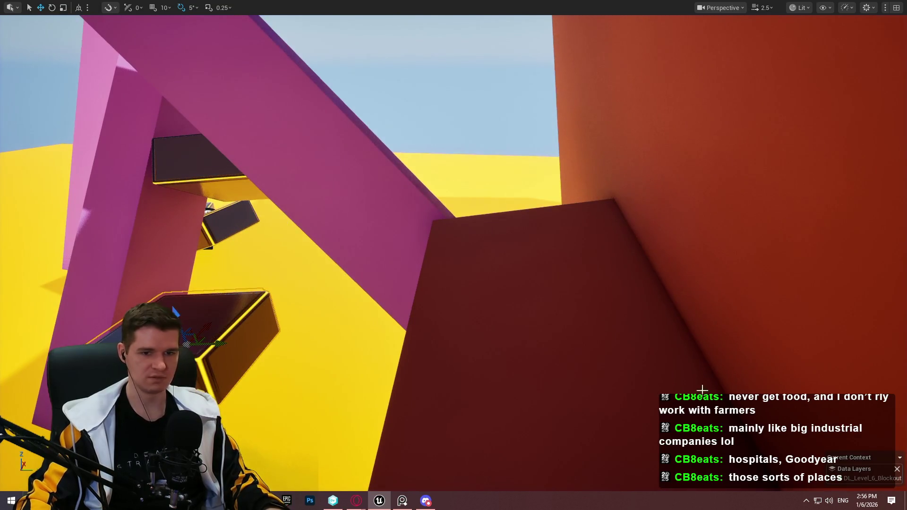
Set RespawnTimer and PlatformTimer to 2.0, then playtest from the lower timed platform
key(F11)
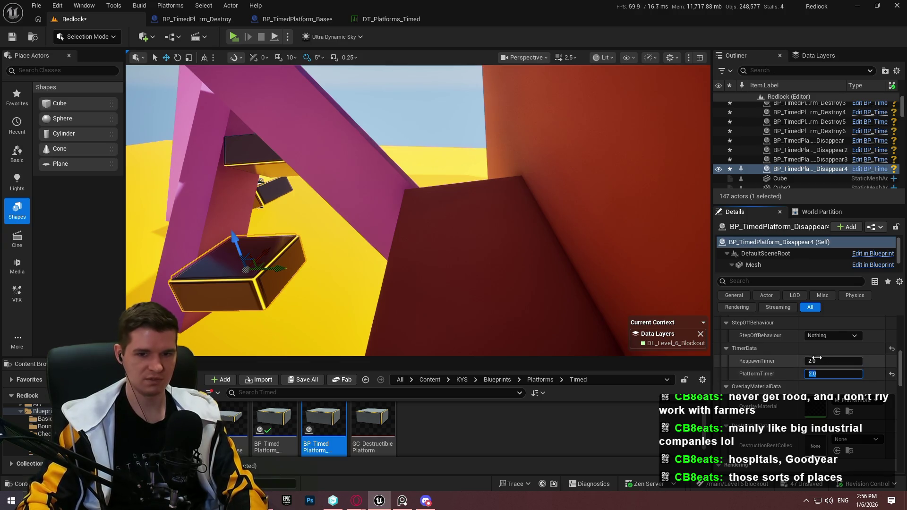
key(F11)
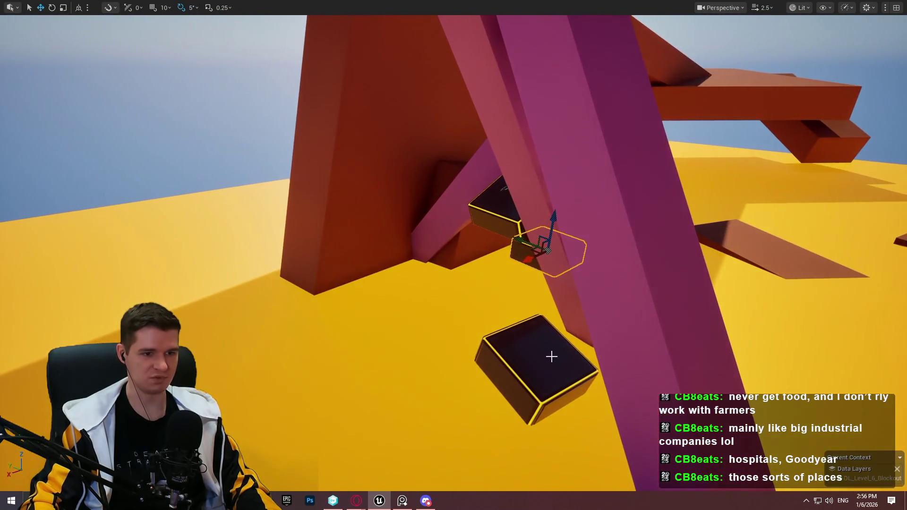
right_click(552, 357)
click(620, 350)
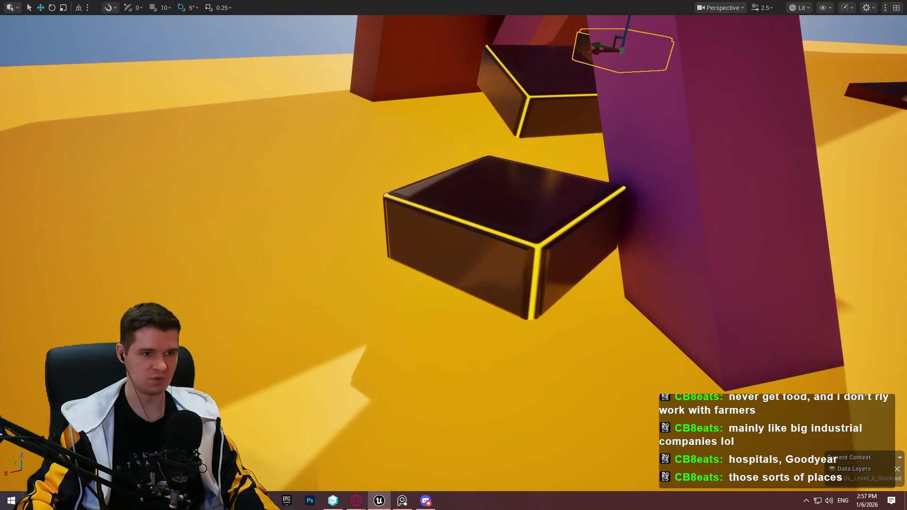
right_click(561, 212)
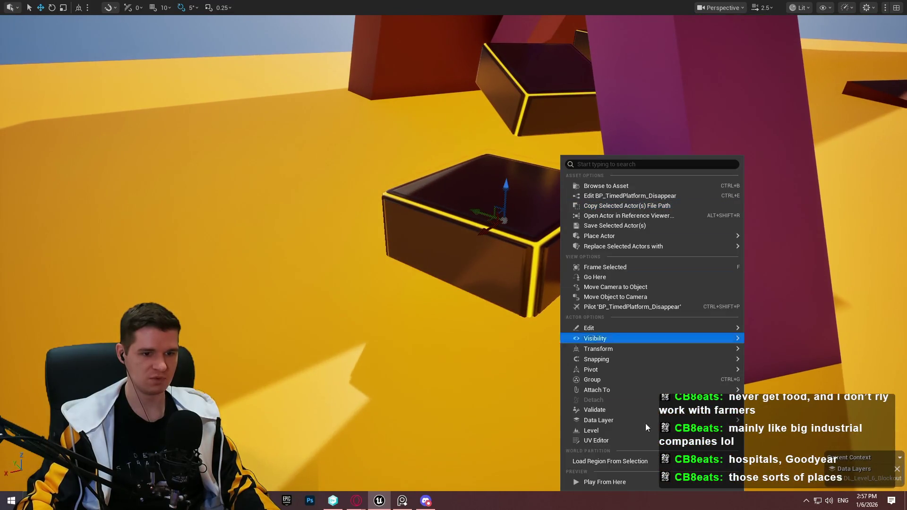
Start a playtest from the disappearing platform and climb through the red arch boxes
click(637, 480)
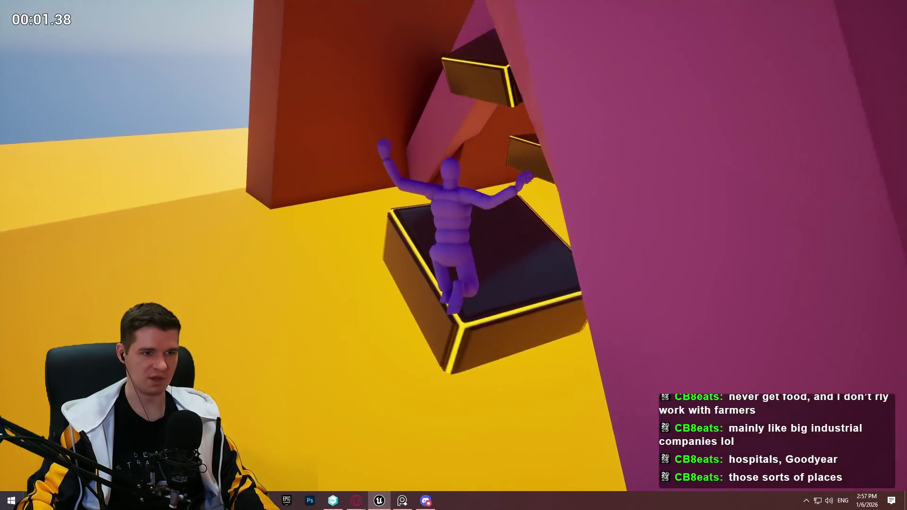
key(w)
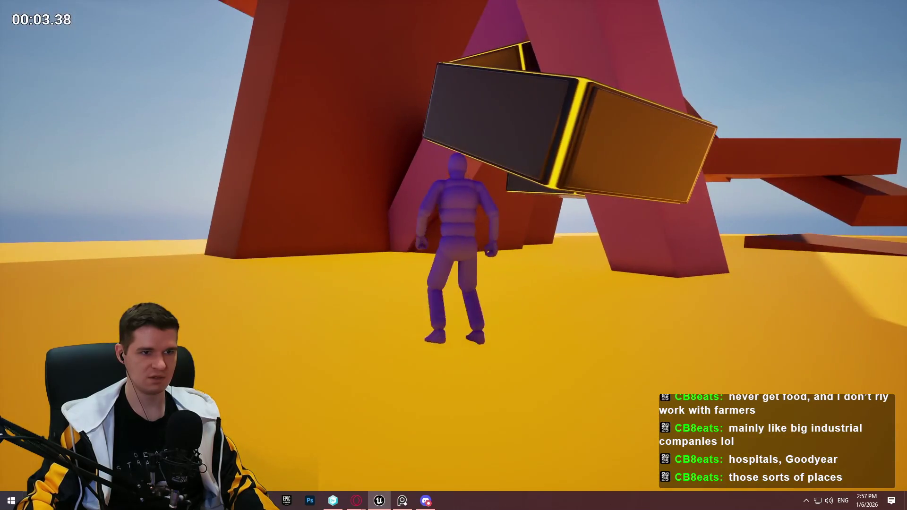
key(w)
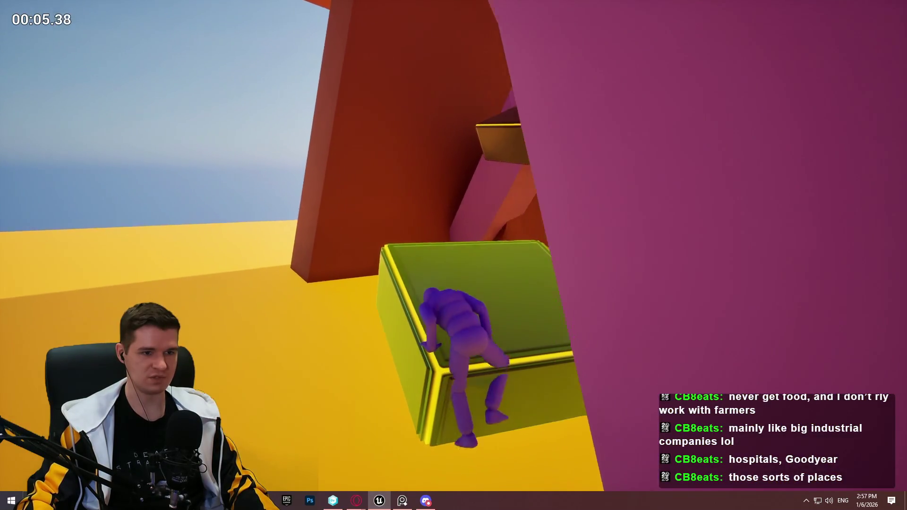
key(w)
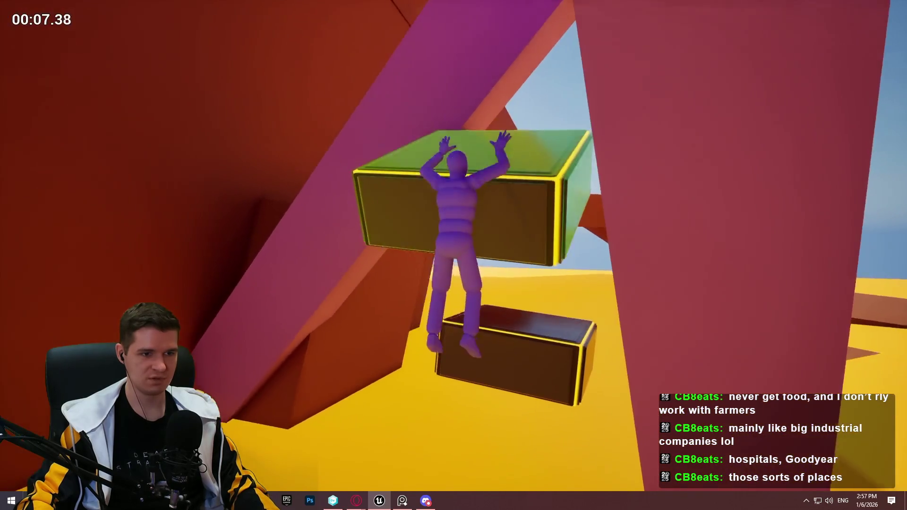
key(w)
key(w)
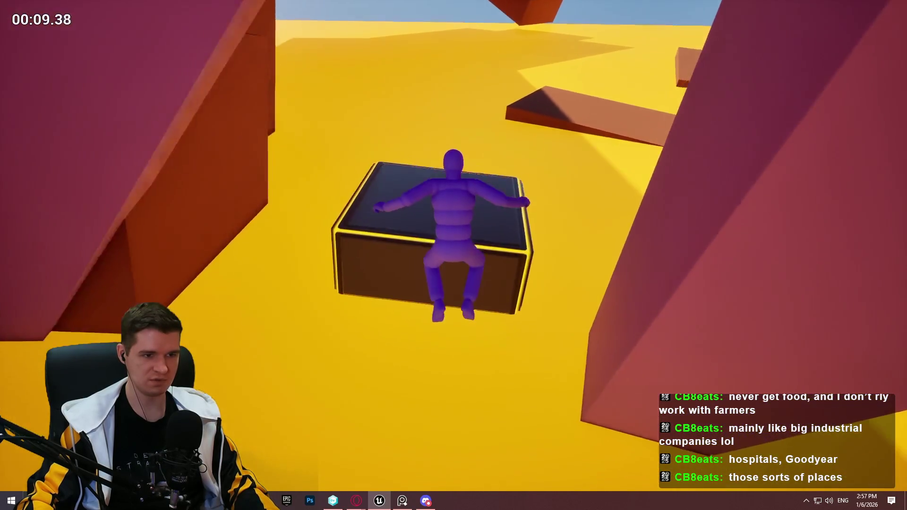
Climb the red pillar and timed boxes onto the orange wall ledge, then end the session
key(w)
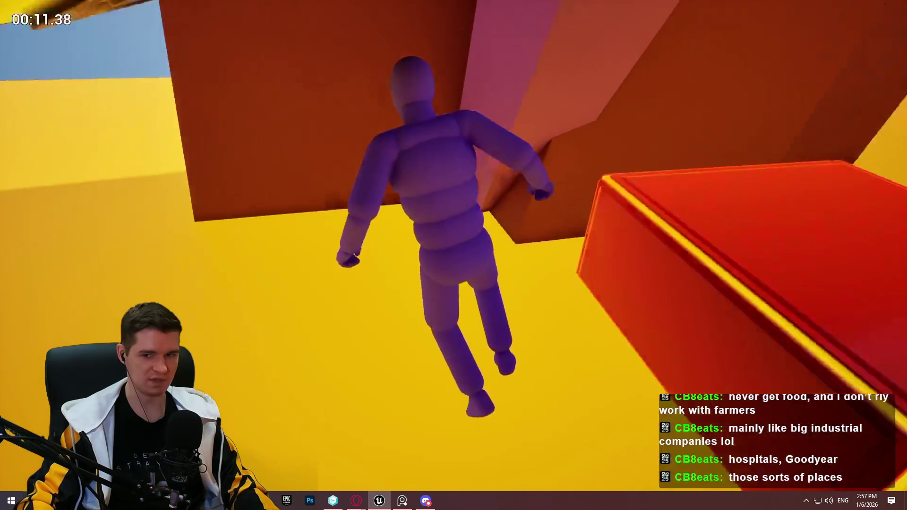
key(w)
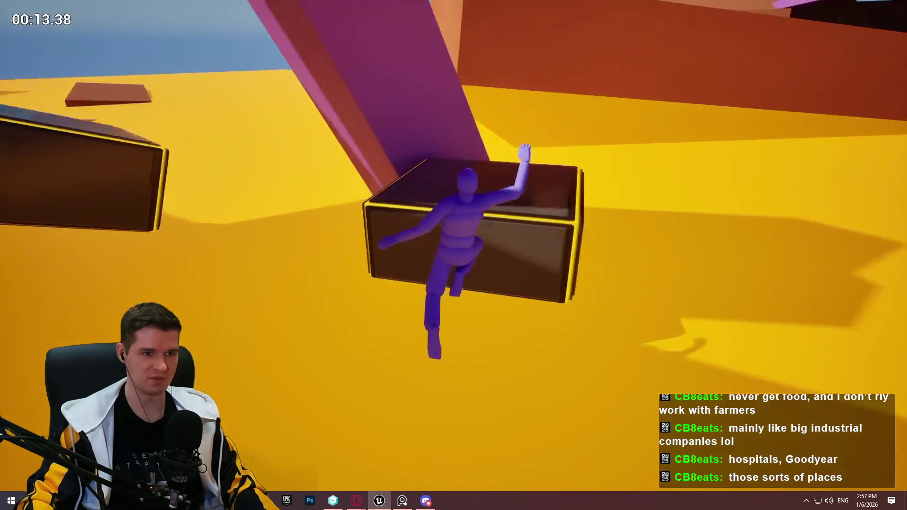
key(w)
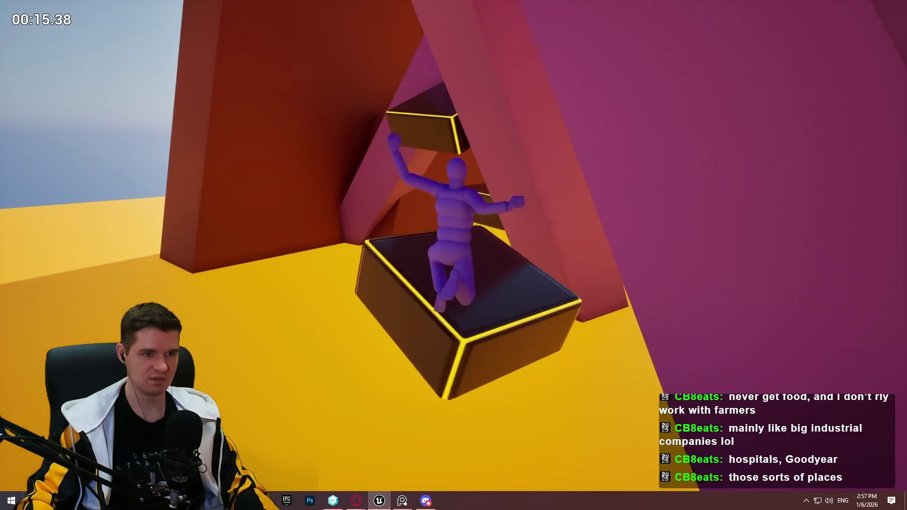
key(w)
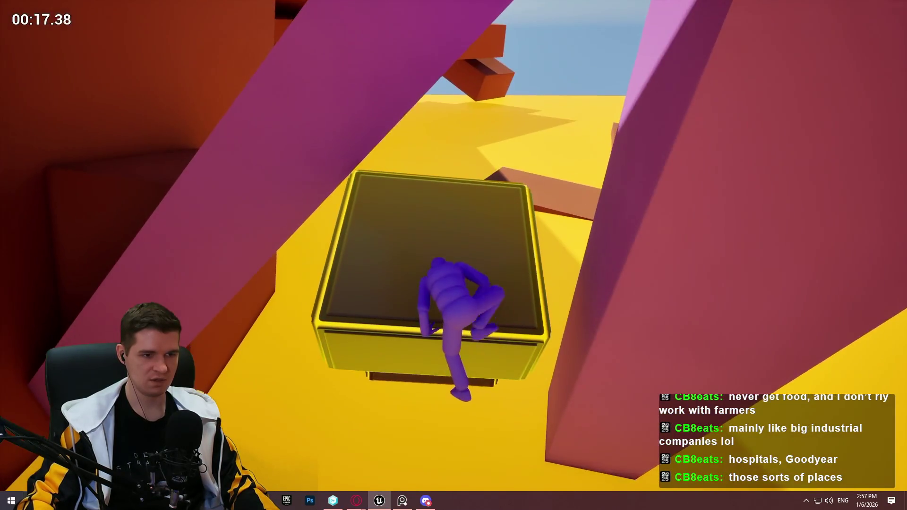
key(w)
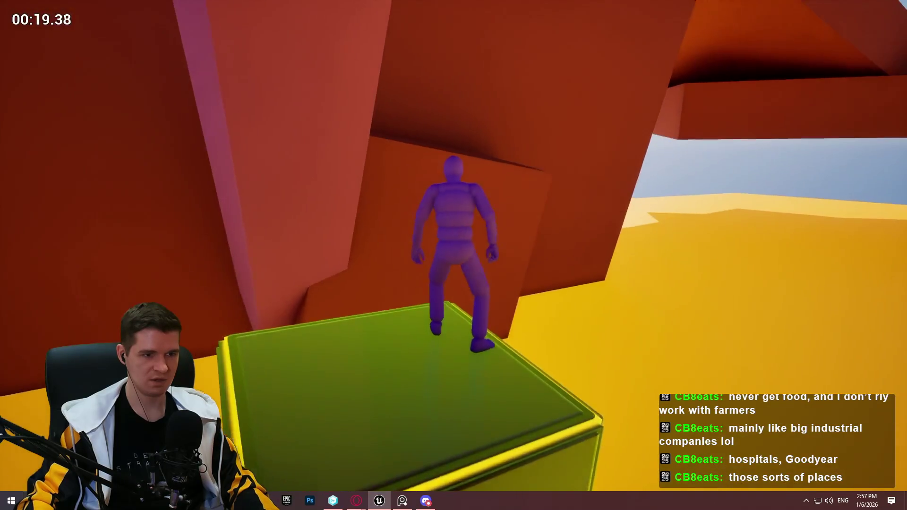
key(w)
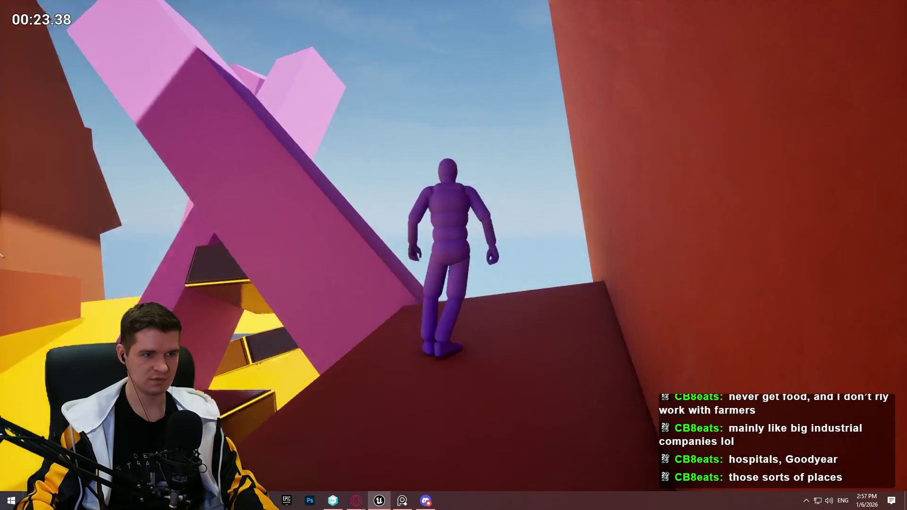
key(Escape)
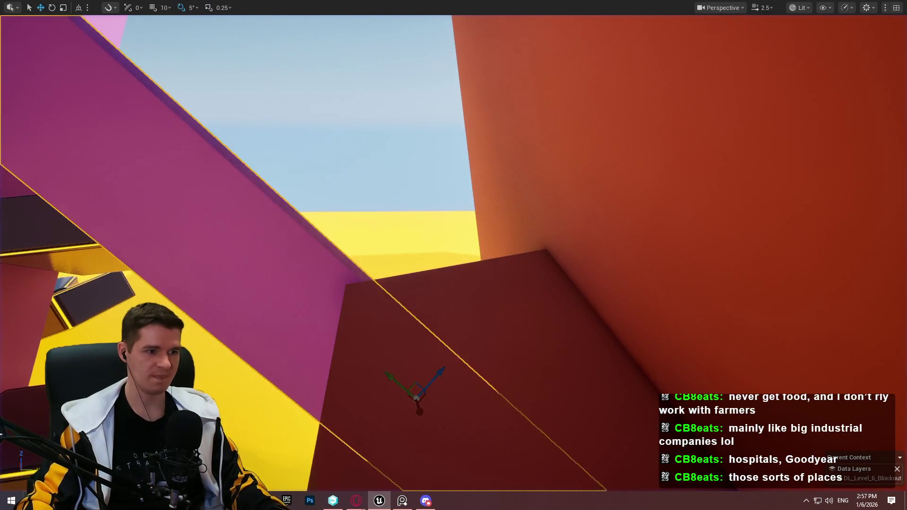
Raise the short pink beam up and right along the orange wall above the red ledge
key(f)
mouse_move(643, 209)
mouse_down()
mouse_move(690, 179)
mouse_move(695, 156)
mouse_up()
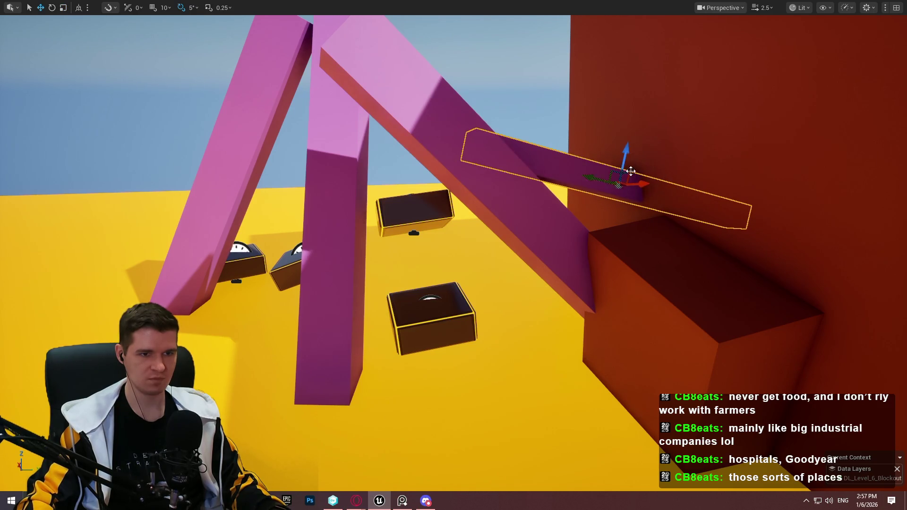
drag(628, 141, 628, 182)
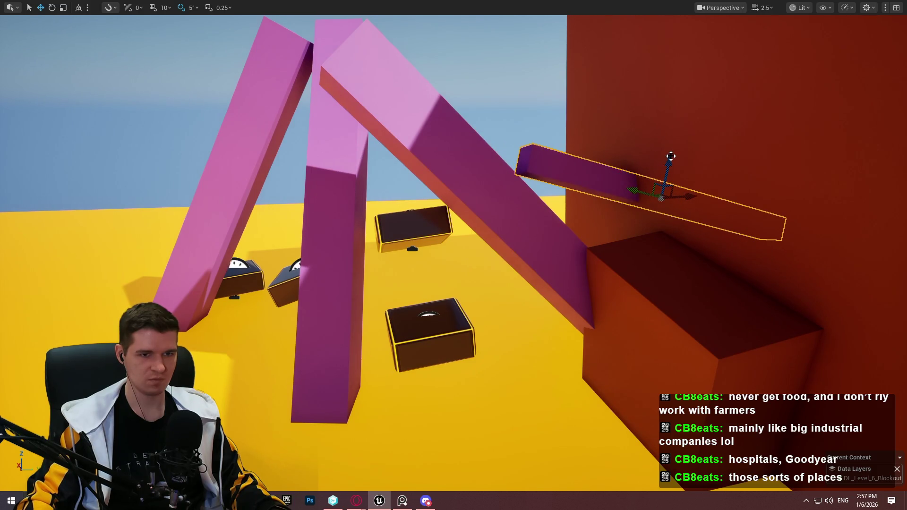
Start a Play From Here playtest from the orange block
right_click(672, 272)
mouse_move(718, 401)
click(728, 481)
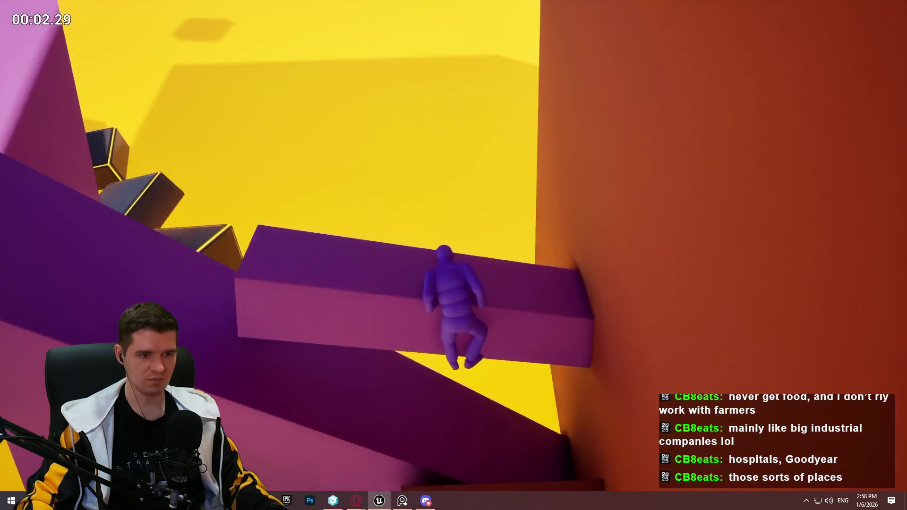
Run up the purple beam, leap off and head toward the red and orange beams, then stop
key(w)
key(space)
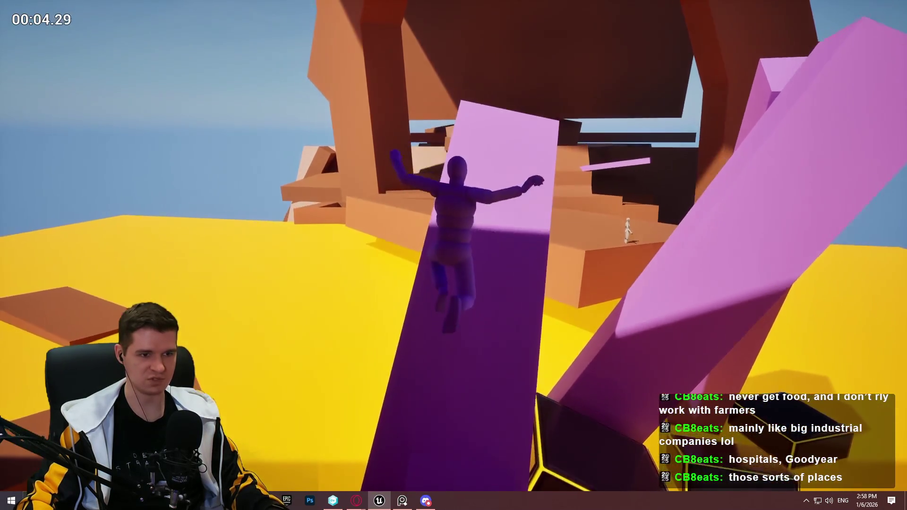
key(w)
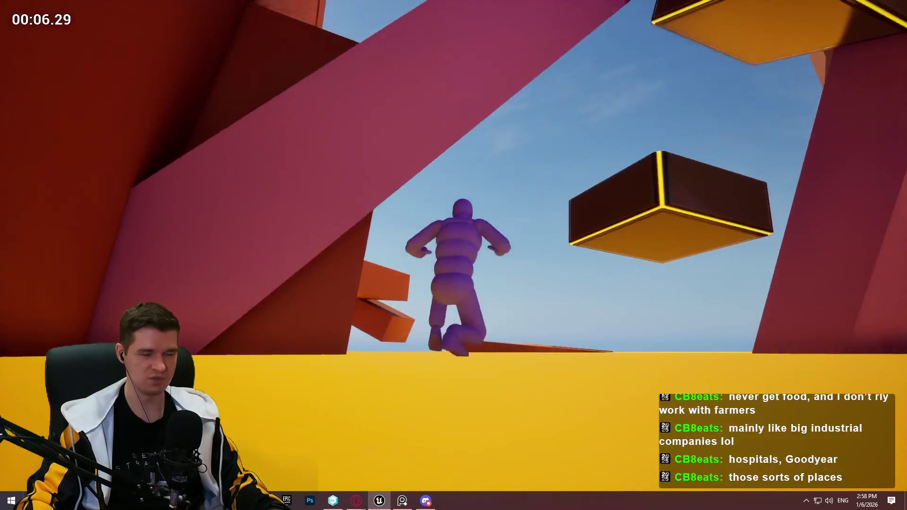
key(w)
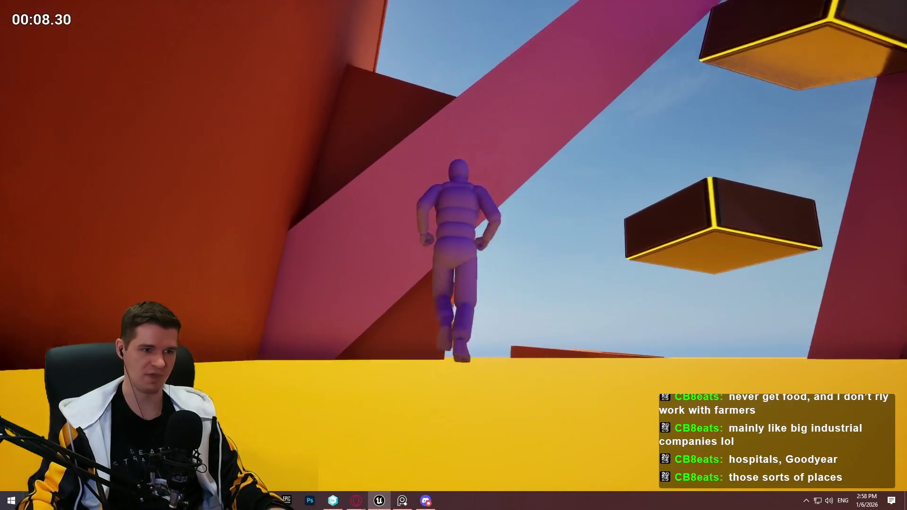
key(w)
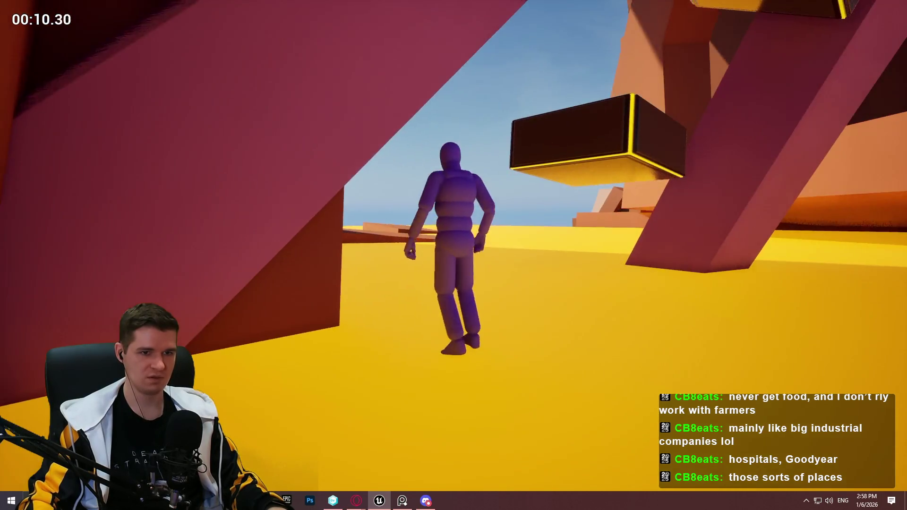
key(w)
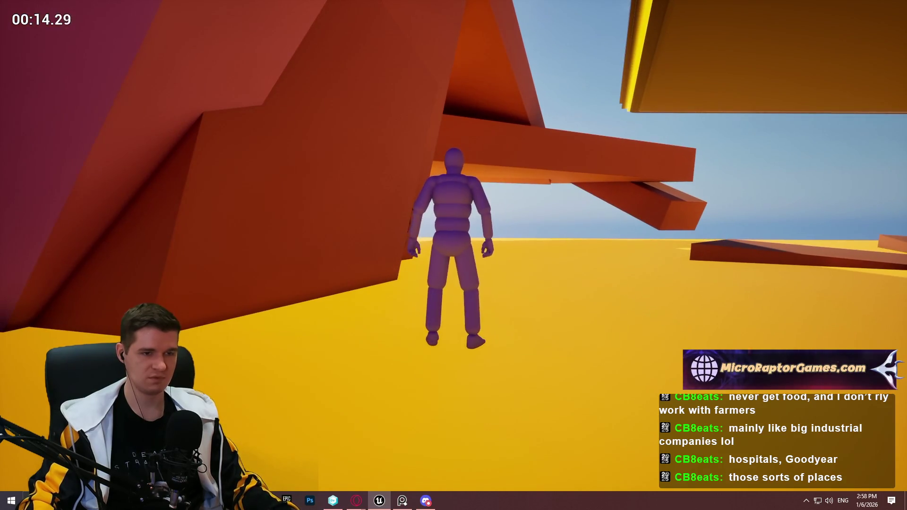
key(Escape)
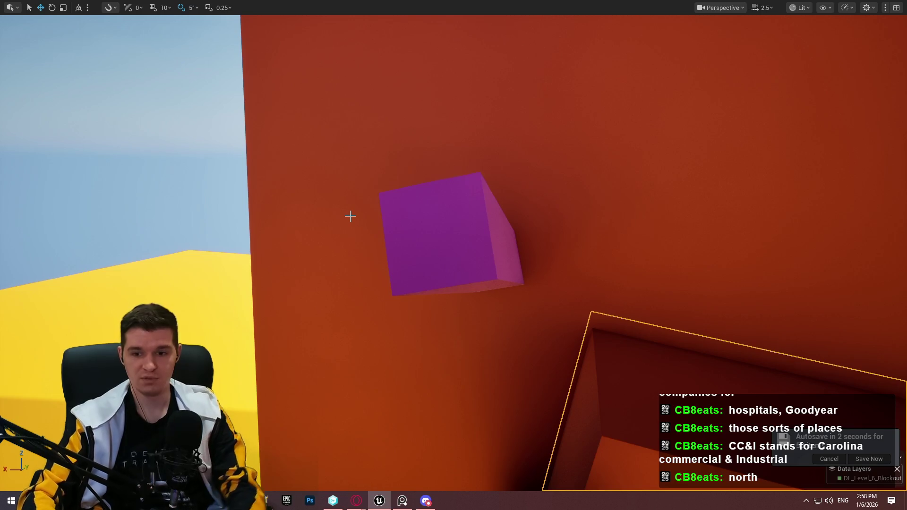
Frame the orange box and start a Play From Here playtest on it
key(f)
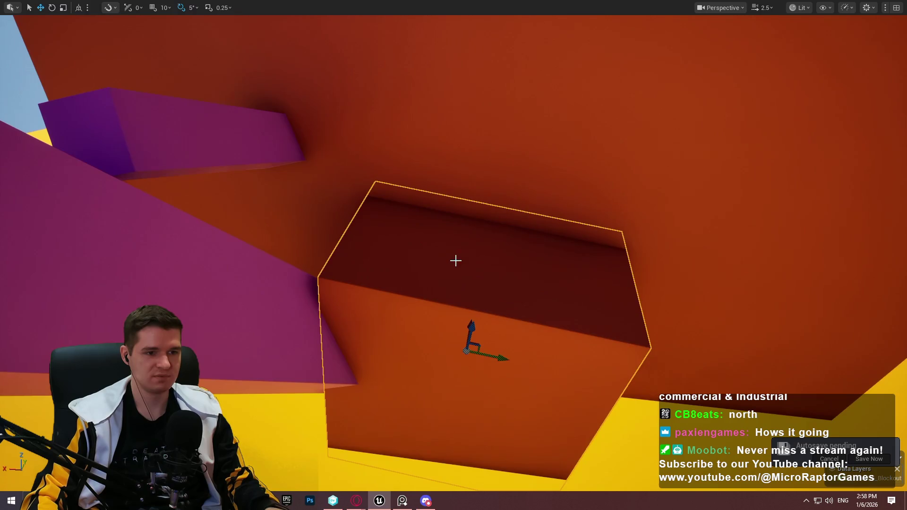
right_click(455, 259)
mouse_move(567, 338)
click(543, 485)
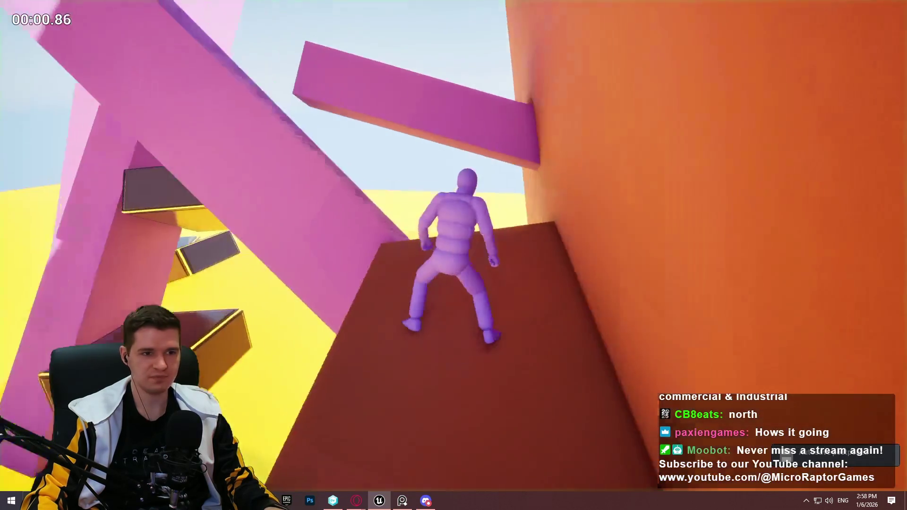
Run the character along the purple beam onto the purple block, stop, and frame the pillar
key(w)
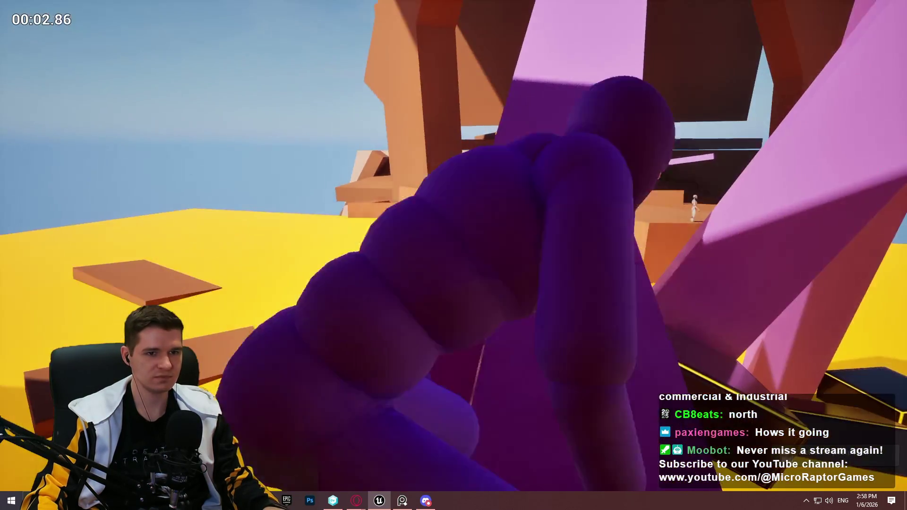
key(w)
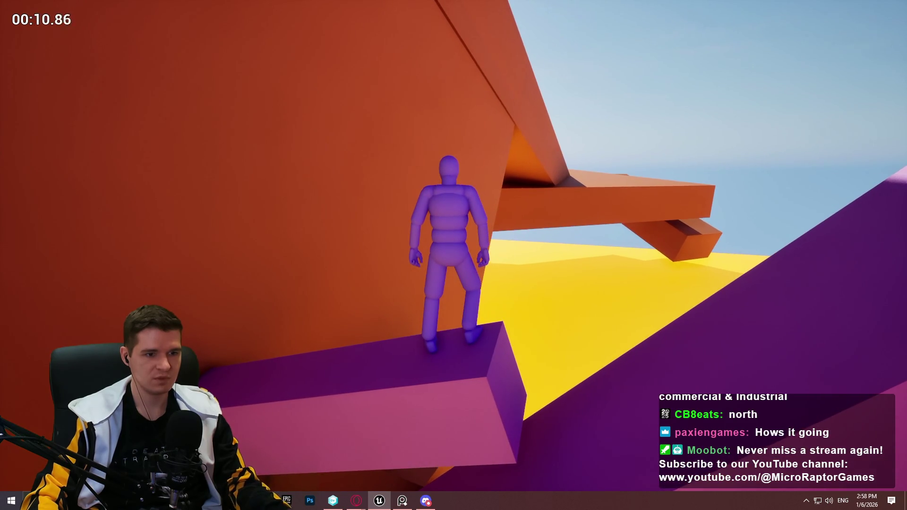
key(Escape)
key(f)
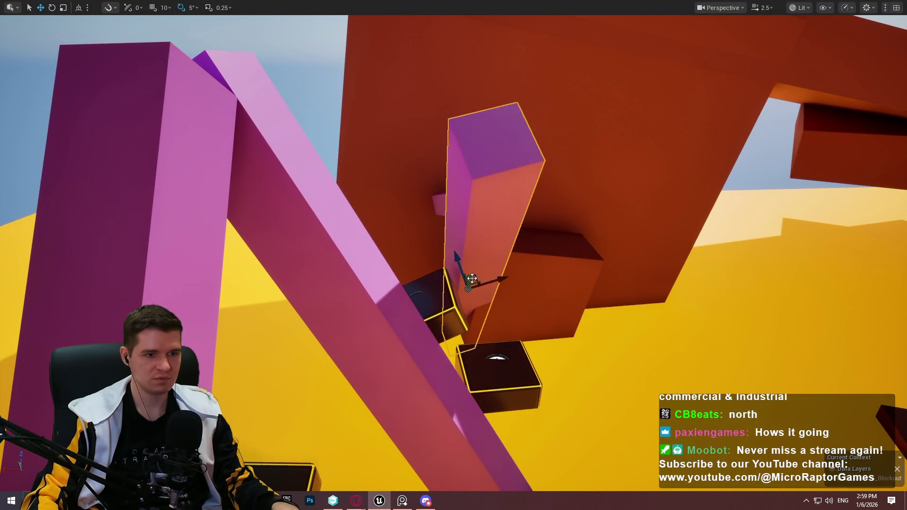
Raise the pillar and tilt it to nearly horizontal, switching transforms to world space
drag(472, 279, 481, 219)
drag(466, 265, 501, 245)
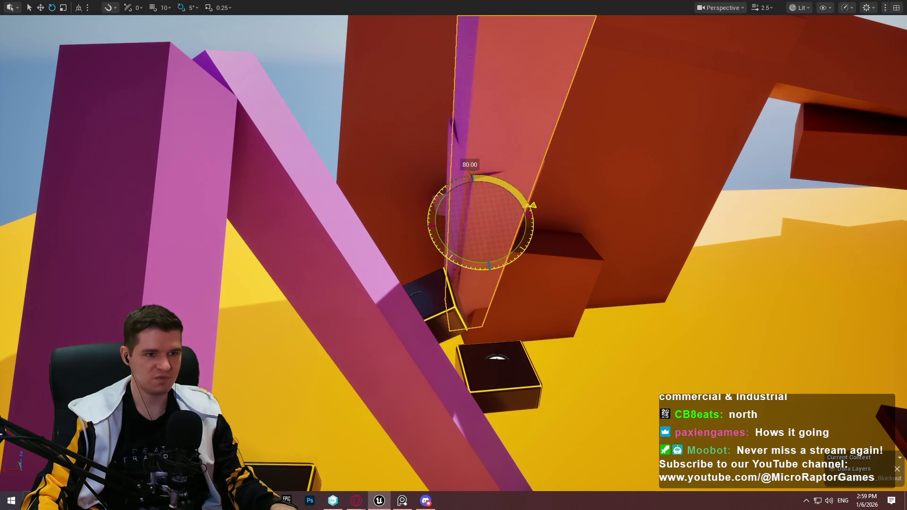
mouse_move(433, 236)
mouse_down()
mouse_move(467, 203)
mouse_move(433, 137)
mouse_up()
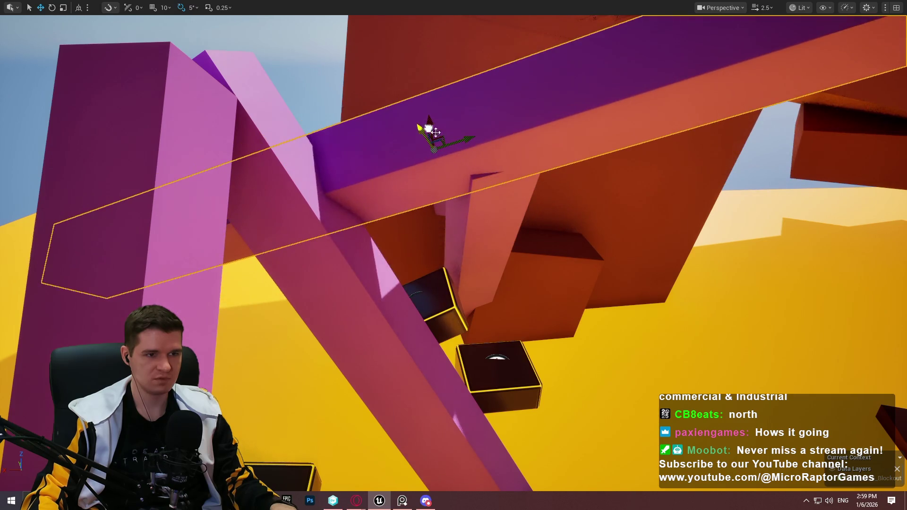
key(ctrl+grave)
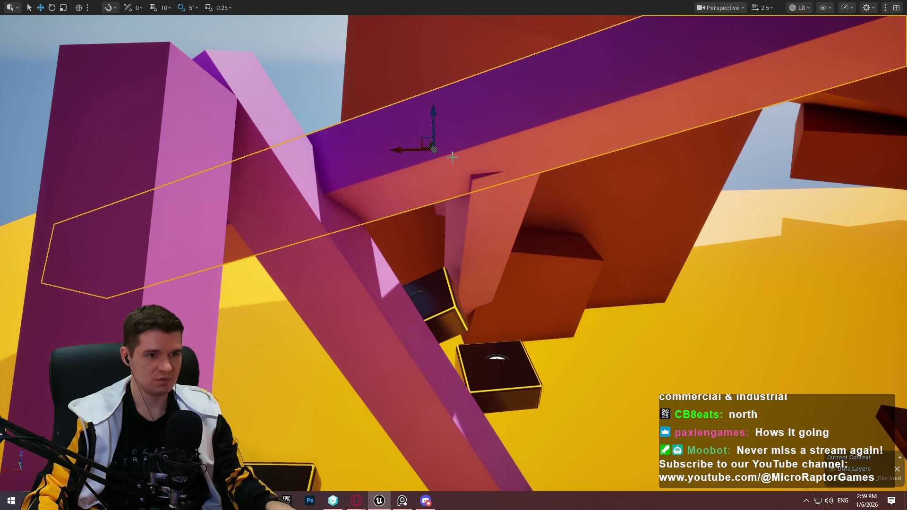
key(f)
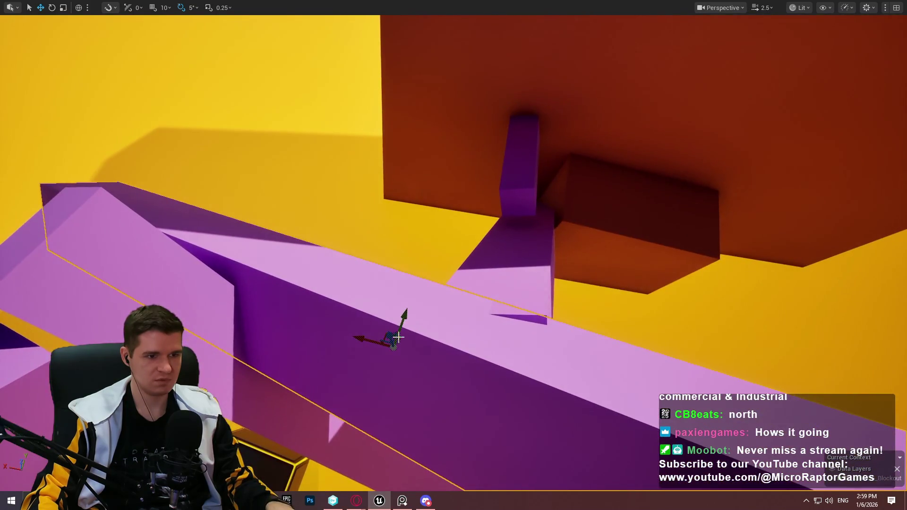
Move the purple beam up and right against the orange wall and roll it 40°
mouse_move(385, 337)
mouse_down()
mouse_move(654, 81)
mouse_move(759, 55)
mouse_move(582, 163)
mouse_up()
key(e)
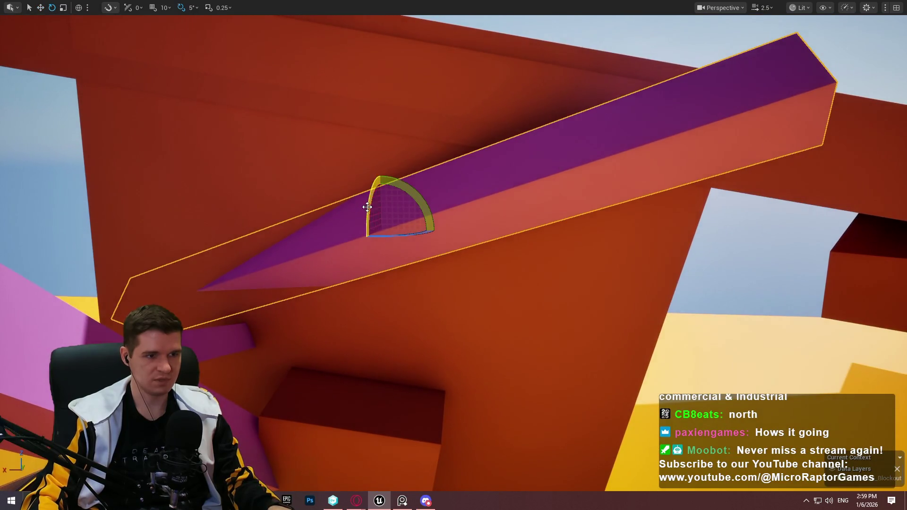
mouse_move(367, 207)
mouse_down()
mouse_move(369, 243)
mouse_move(340, 241)
mouse_move(368, 235)
mouse_up()
mouse_move(463, 210)
mouse_down()
mouse_move(425, 236)
mouse_move(463, 211)
mouse_move(502, 155)
mouse_move(436, 170)
mouse_move(458, 172)
mouse_move(505, 143)
mouse_move(495, 156)
mouse_move(470, 151)
mouse_up()
key(w)
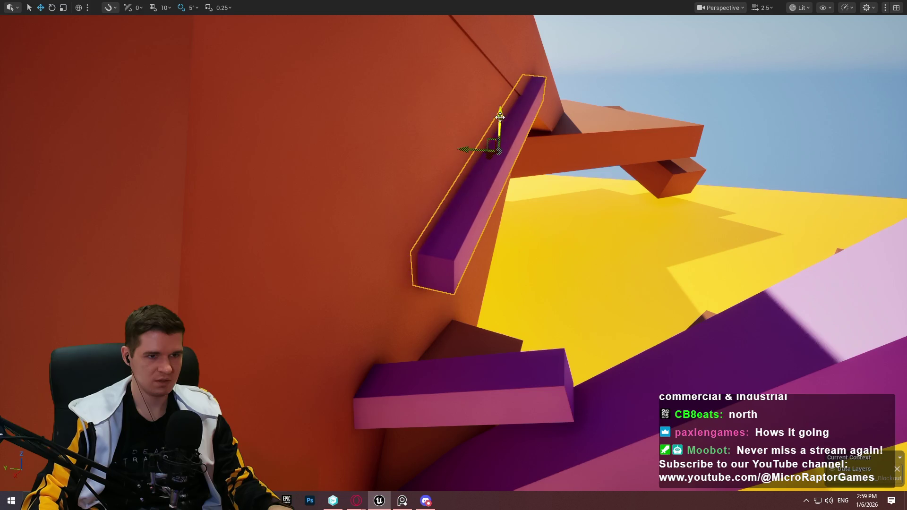
Duplicate the purple beam upward and tilt the copy 35°
mouse_move(500, 116)
mouse_down()
mouse_move(495, 153)
mouse_move(500, 114)
mouse_up()
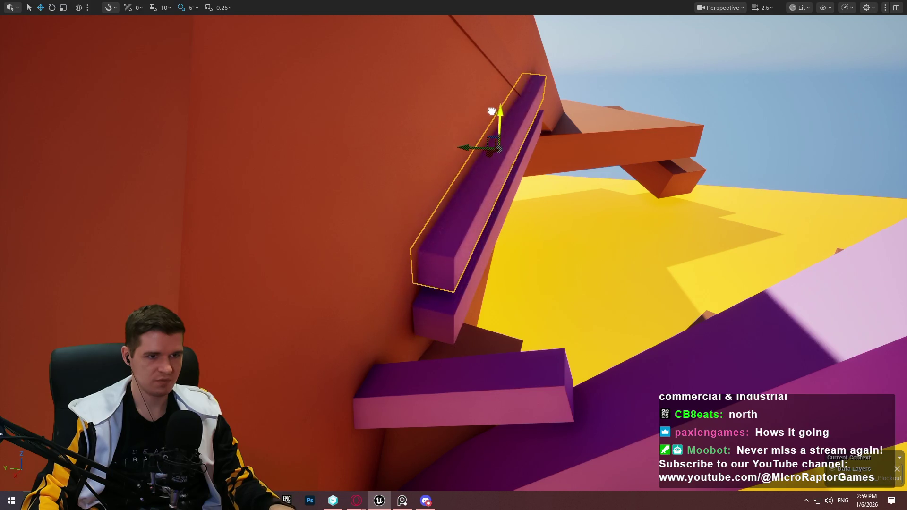
key(e)
mouse_move(501, 78)
mouse_down()
mouse_move(468, 87)
mouse_move(552, 129)
mouse_move(441, 137)
mouse_move(449, 165)
mouse_up()
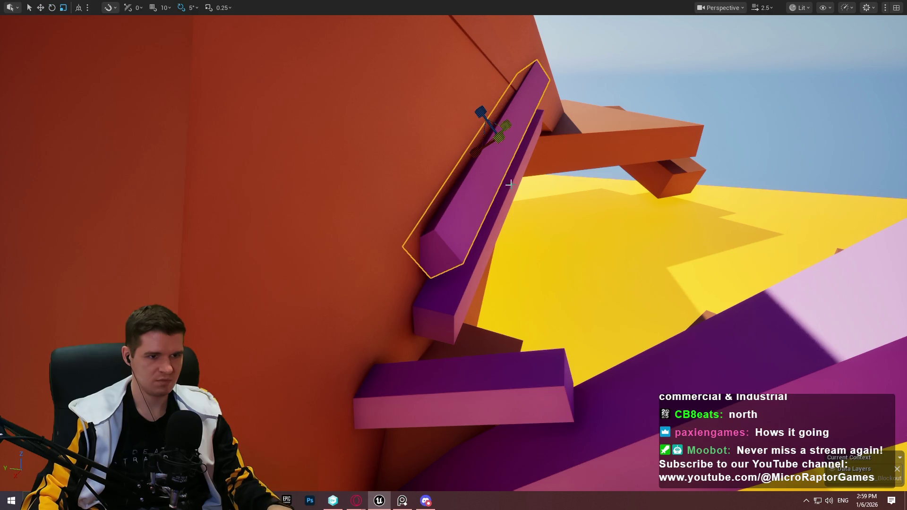
Slide the lower purple beam sideways along the orange wall and lower it slightly
click(495, 260)
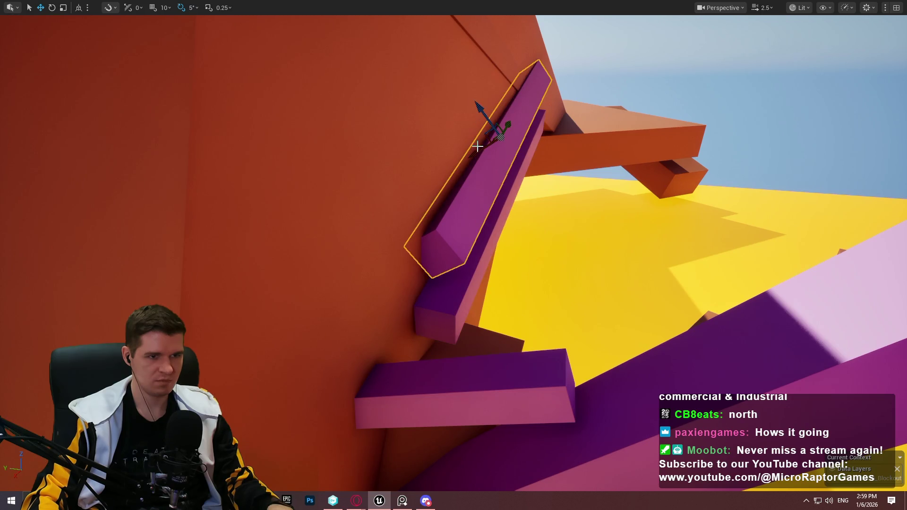
drag(483, 136, 470, 137)
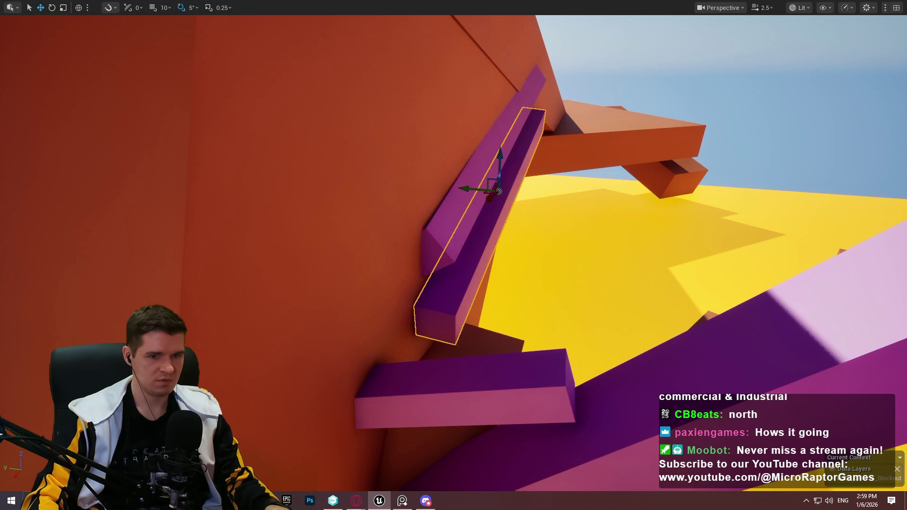
mouse_move(496, 189)
mouse_down()
mouse_move(470, 216)
mouse_move(513, 208)
mouse_move(478, 208)
mouse_move(477, 216)
mouse_up()
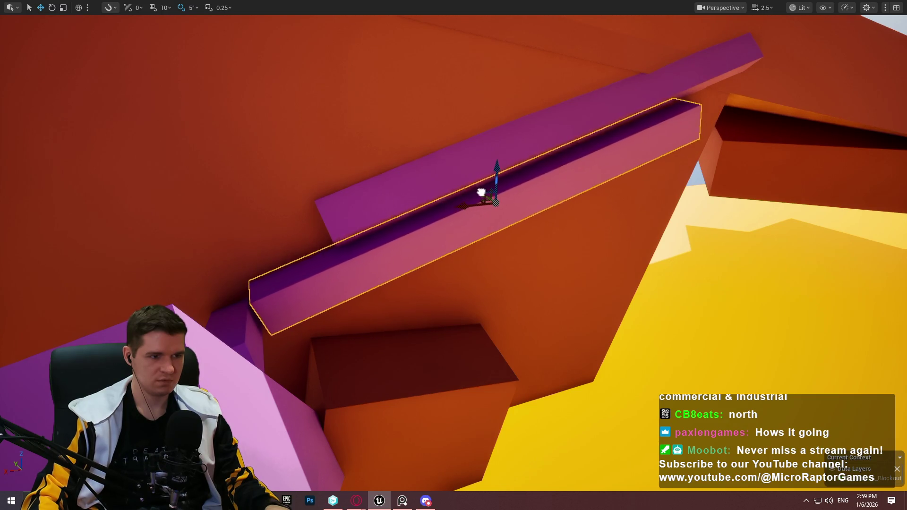
drag(483, 192, 481, 193)
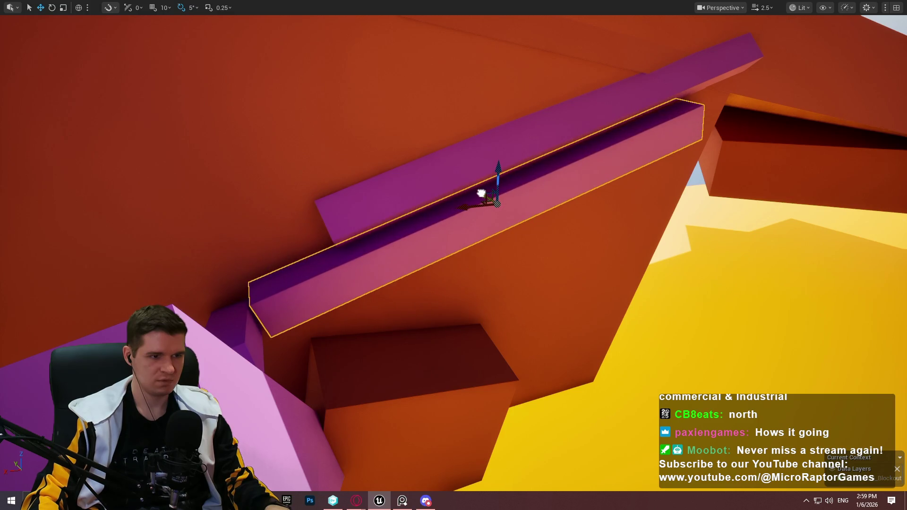
key(w)
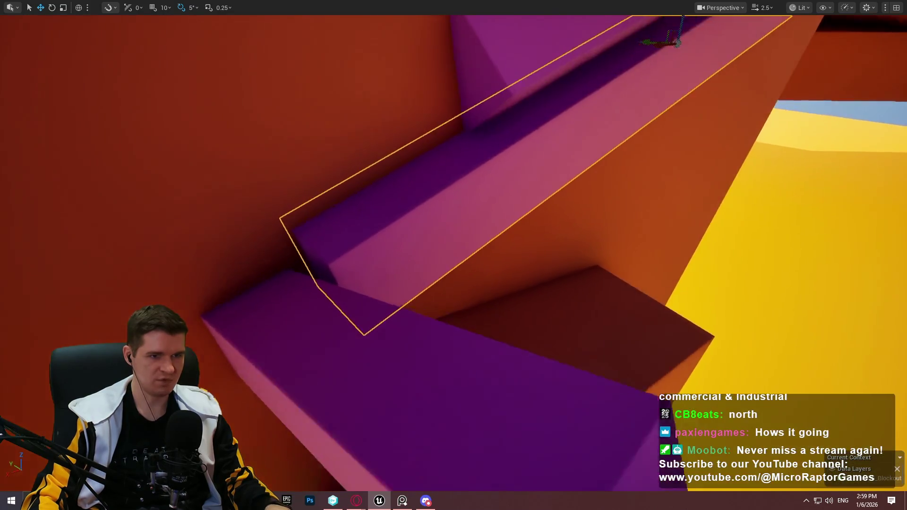
key(w)
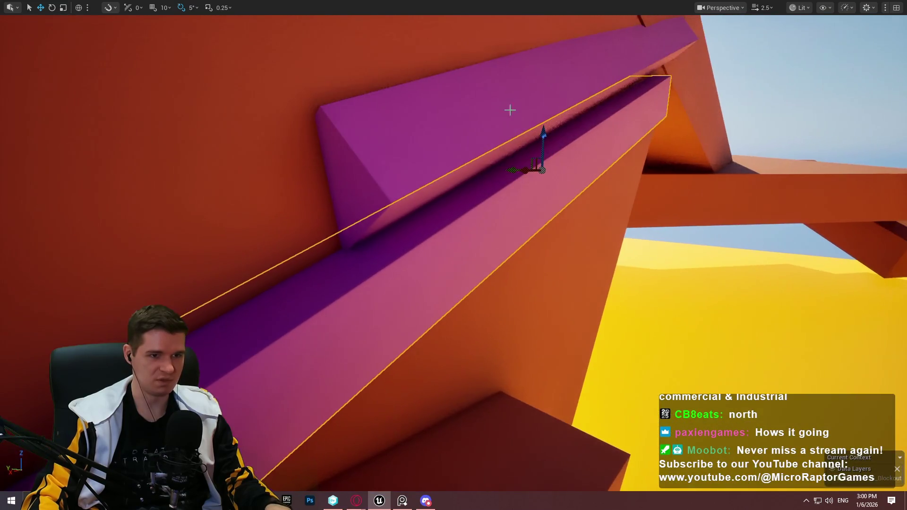
mouse_move(548, 136)
mouse_down()
mouse_move(544, 150)
mouse_move(543, 142)
mouse_up()
mouse_move(417, 234)
mouse_down()
mouse_move(406, 246)
mouse_move(417, 233)
mouse_up()
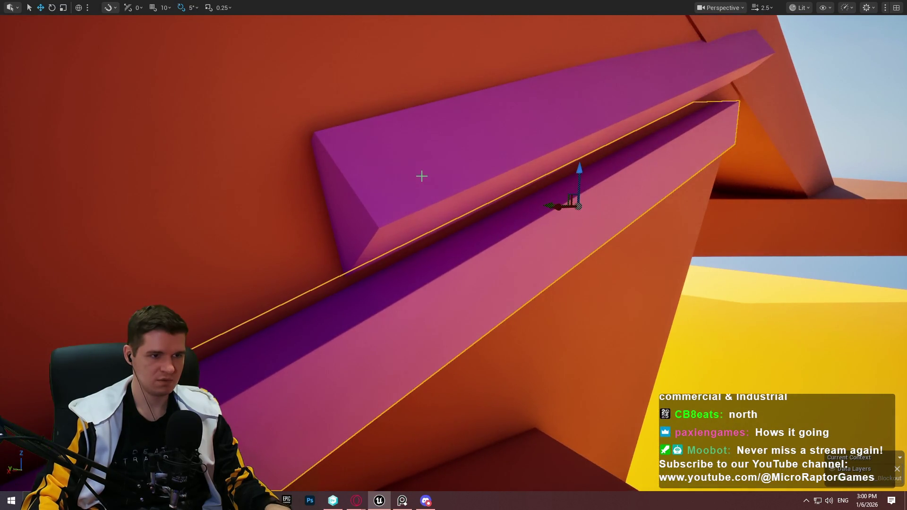
Shift the upper purple beam outward along the wall, ready for a playtest
click(582, 104)
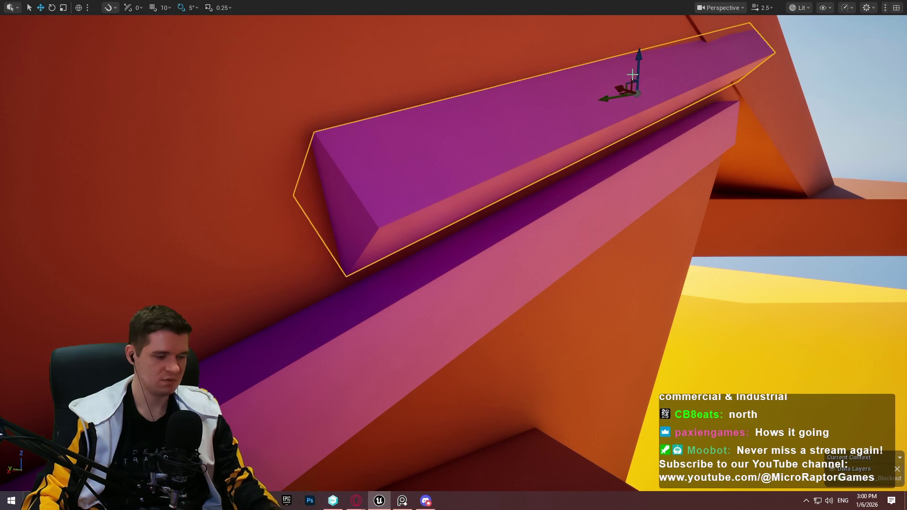
mouse_move(645, 89)
mouse_down()
mouse_move(543, 101)
mouse_move(579, 85)
mouse_move(566, 32)
mouse_move(550, 42)
mouse_move(565, 71)
mouse_move(564, 47)
mouse_up()
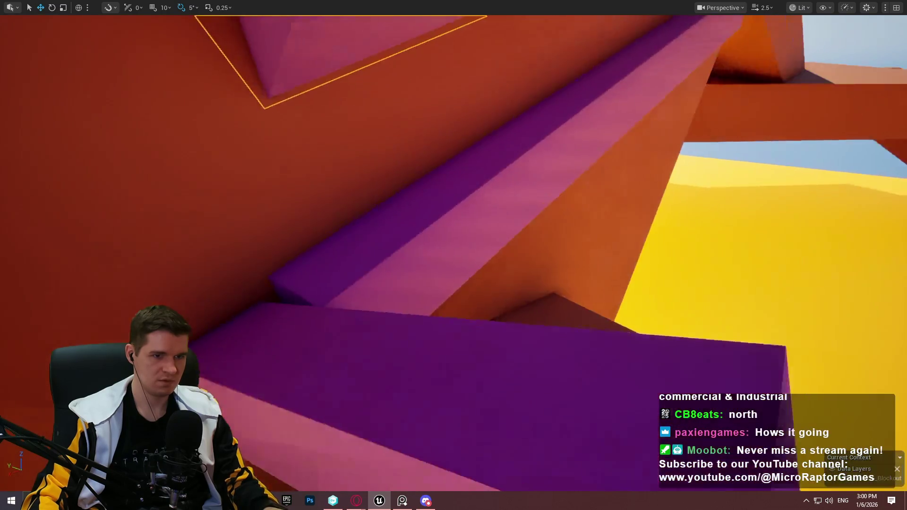
right_click(391, 287)
key(Escape)
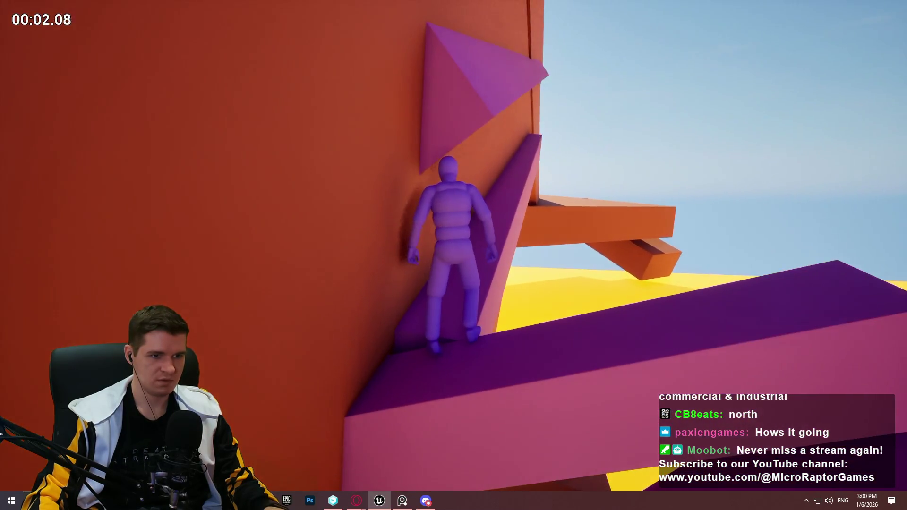
Restart the playtest using Play From Here on the purple beam
key(Escape)
click(476, 115)
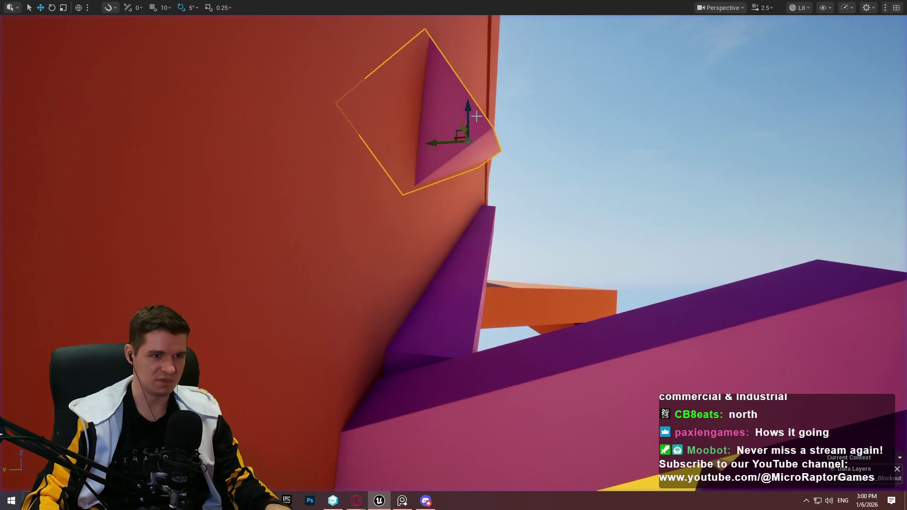
right_click(590, 345)
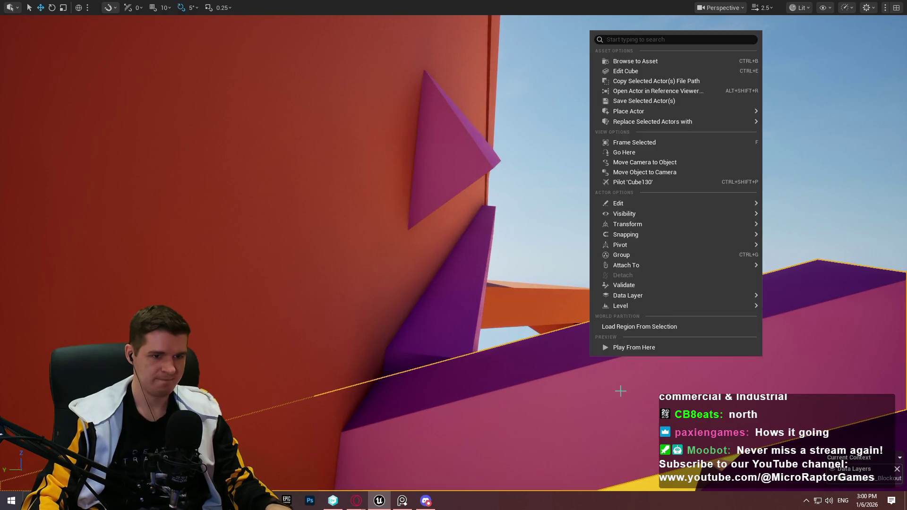
click(645, 350)
Climb the character up the orange wall across the purple ledges, then stop playing
key(w)
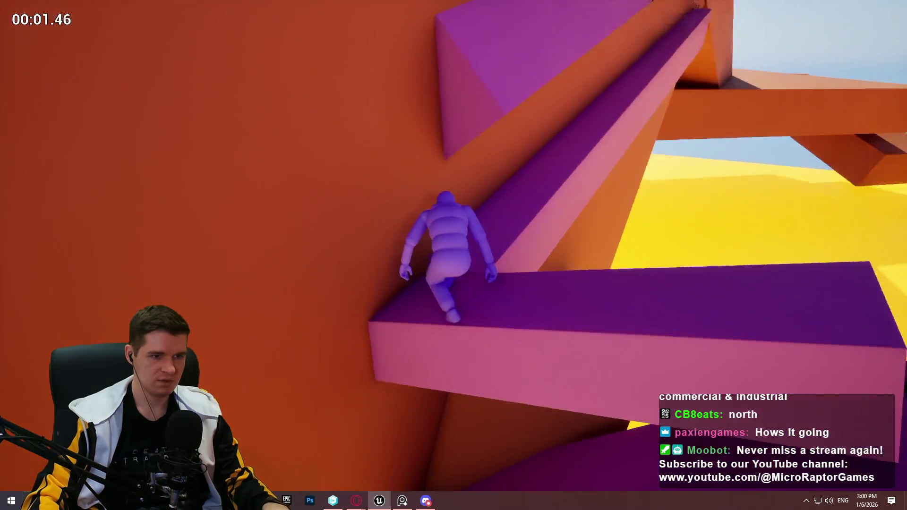
key(w)
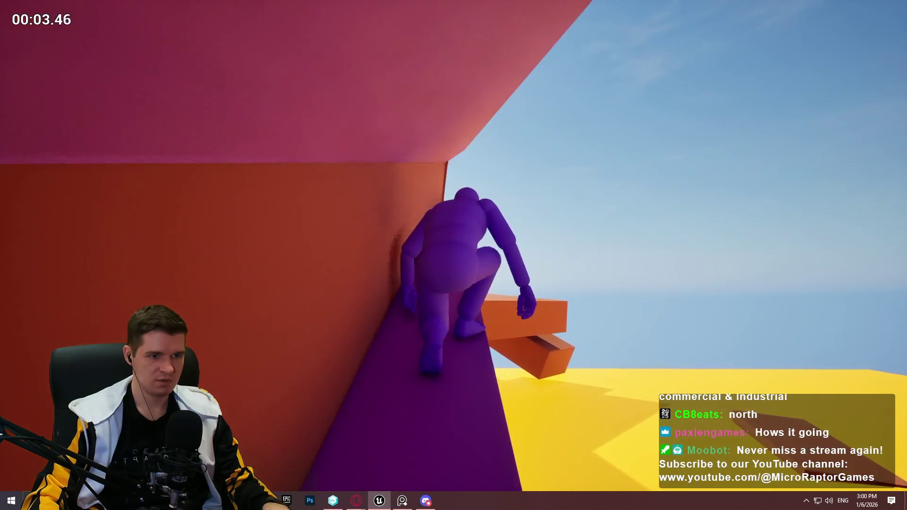
key(w)
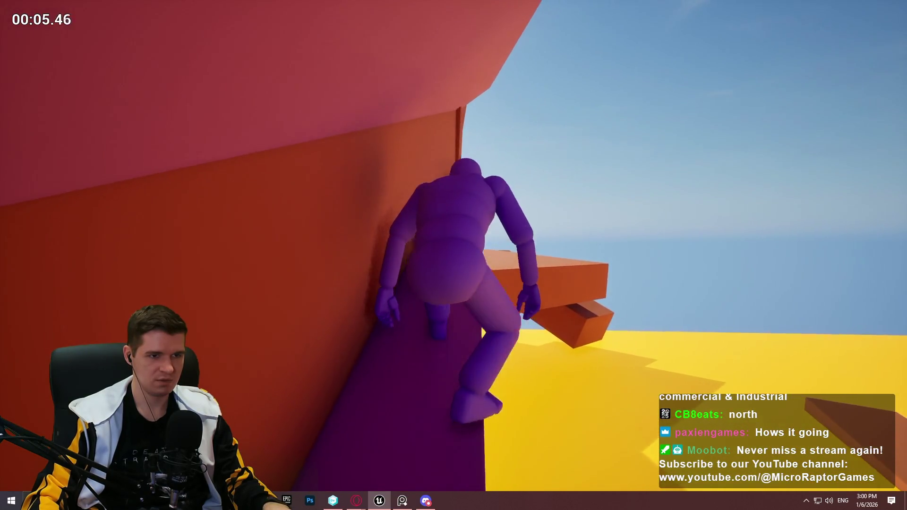
key(w)
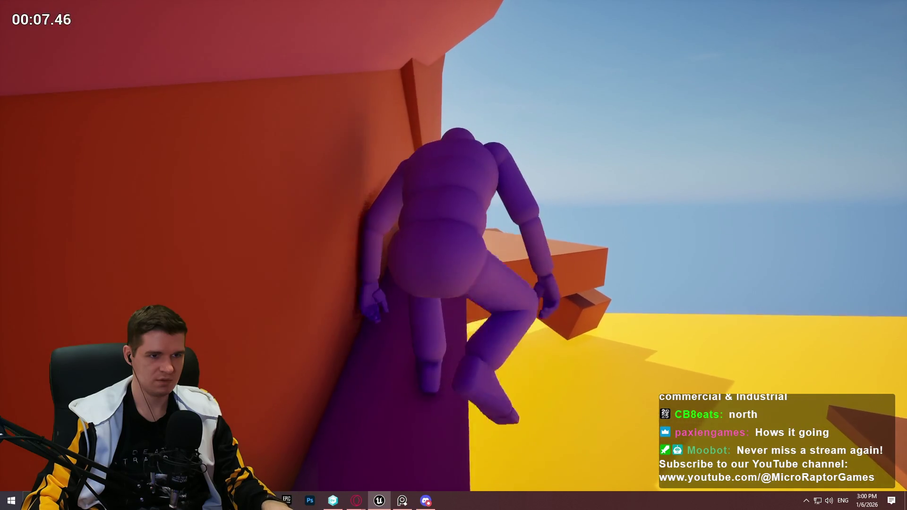
key(w)
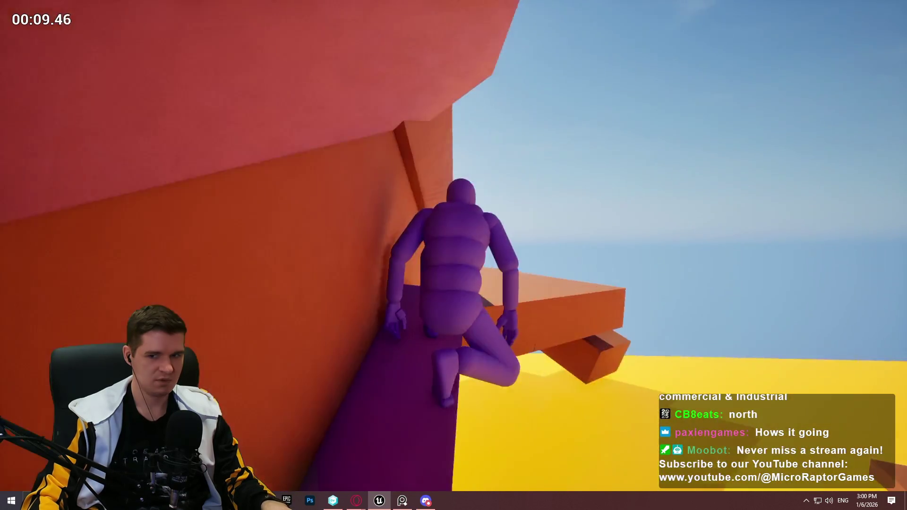
key(w)
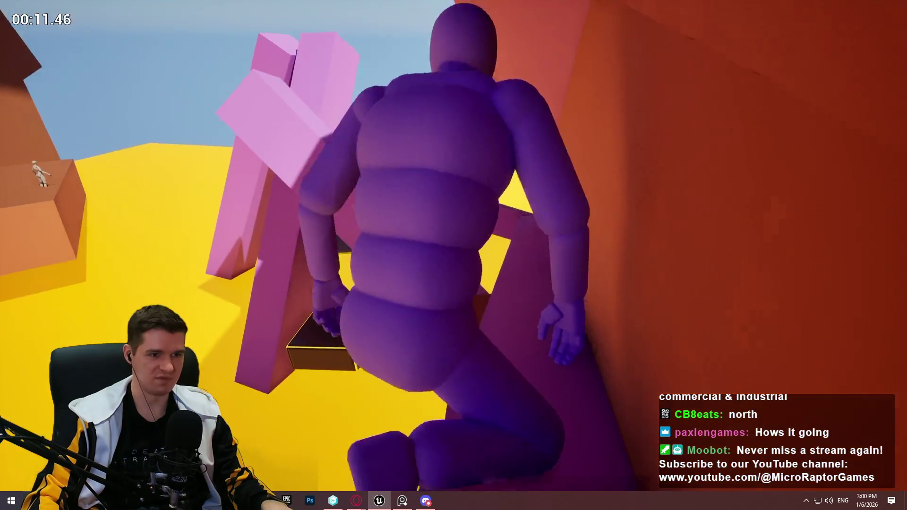
key(w)
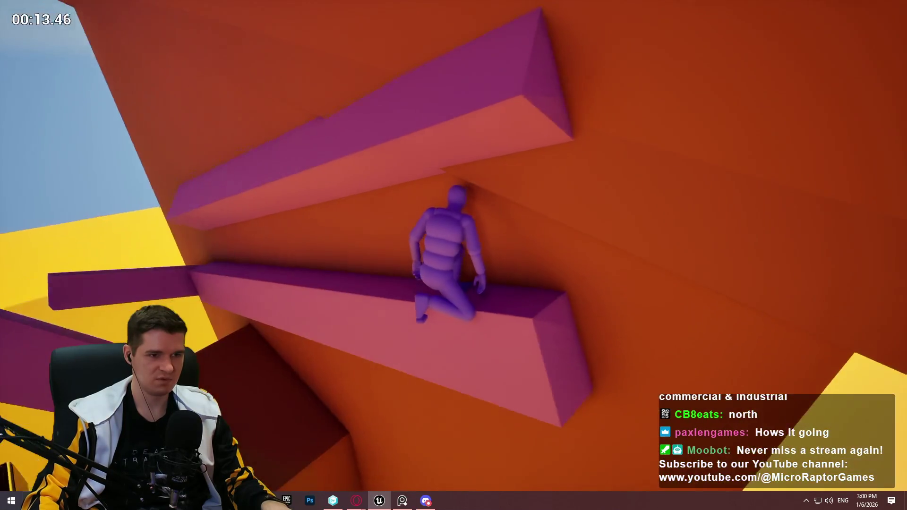
key(w)
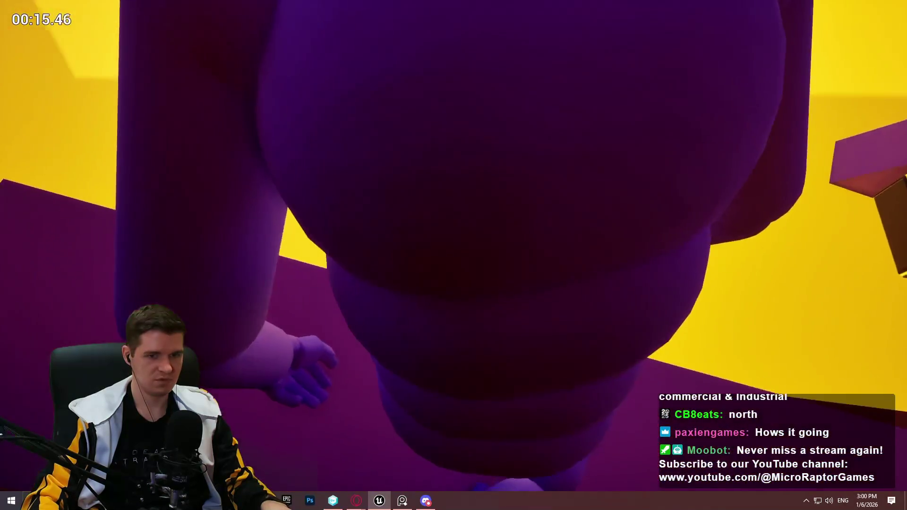
key(Escape)
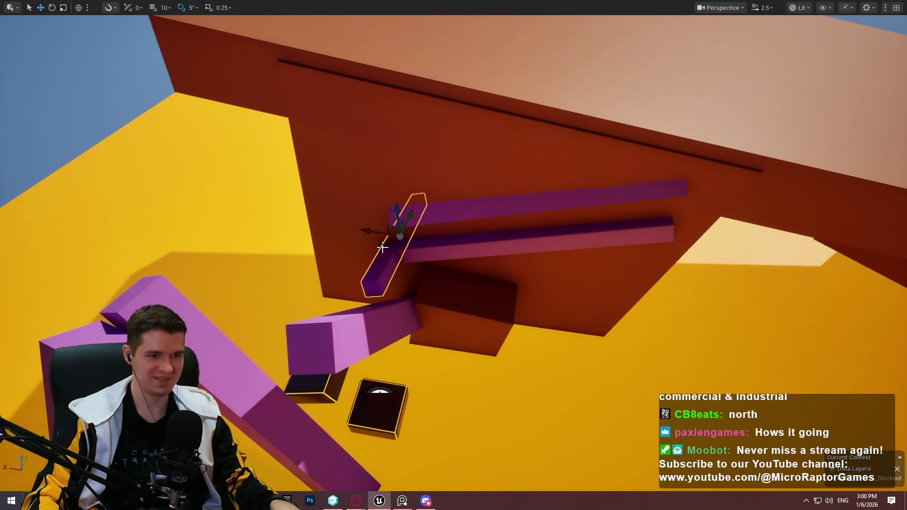
Slide the purple beam along the wall and lift a block onto the wall face
mouse_move(374, 231)
mouse_down()
mouse_move(585, 255)
mouse_move(640, 236)
mouse_move(651, 208)
mouse_up()
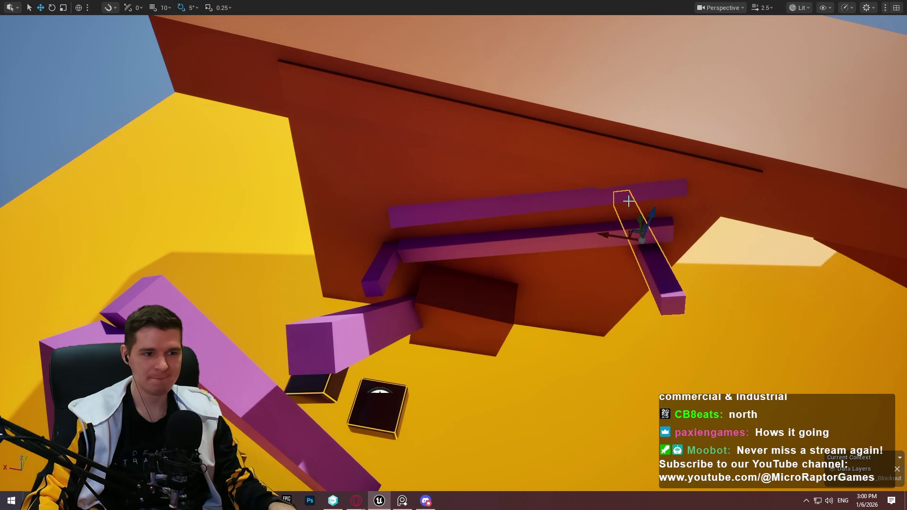
click(616, 143)
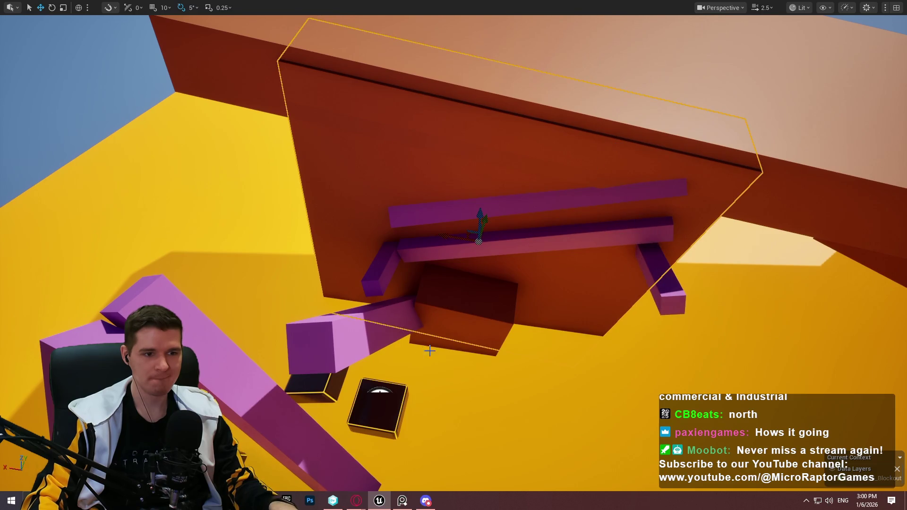
mouse_move(461, 291)
mouse_down()
mouse_move(474, 217)
mouse_move(512, 122)
mouse_move(469, 142)
mouse_move(477, 154)
mouse_up()
Position the small ledge block near the wall's upper right, above the beams
key(r)
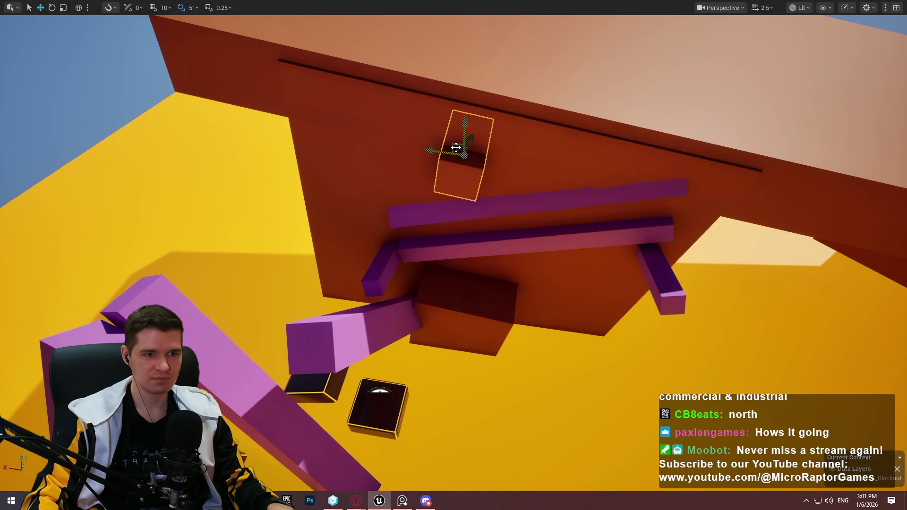
mouse_move(627, 154)
mouse_down()
mouse_move(630, 165)
mouse_move(642, 144)
mouse_up()
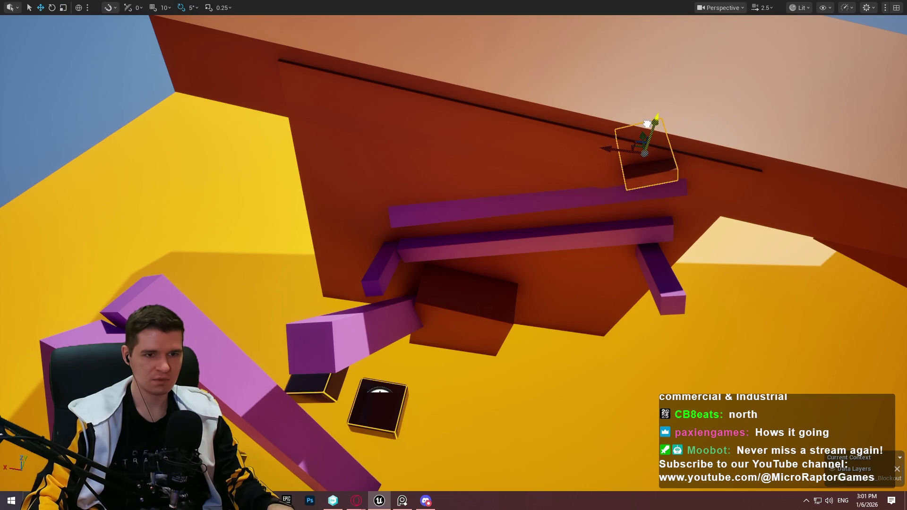
mouse_move(647, 121)
mouse_down()
mouse_move(605, 129)
mouse_move(590, 156)
mouse_move(576, 137)
mouse_up()
right_click(377, 359)
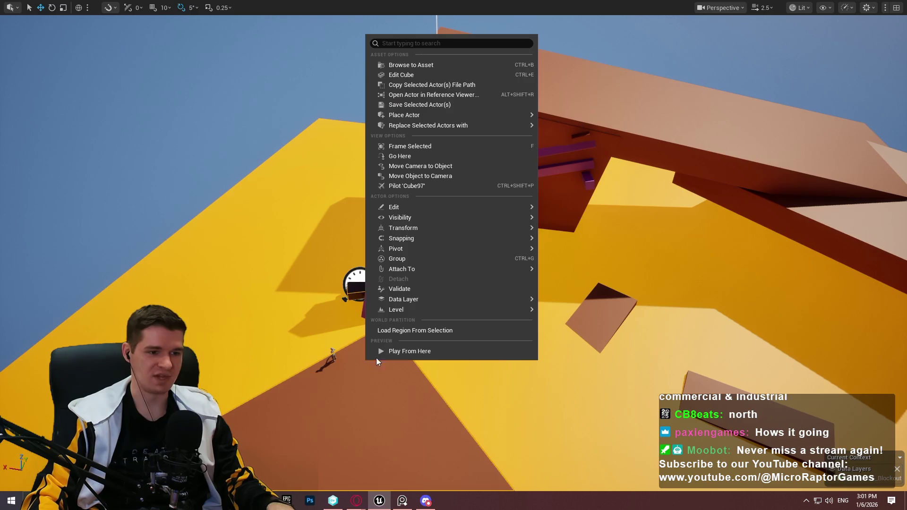
Playtest from here, running past the pink beam and jumping toward the dark block
click(437, 350)
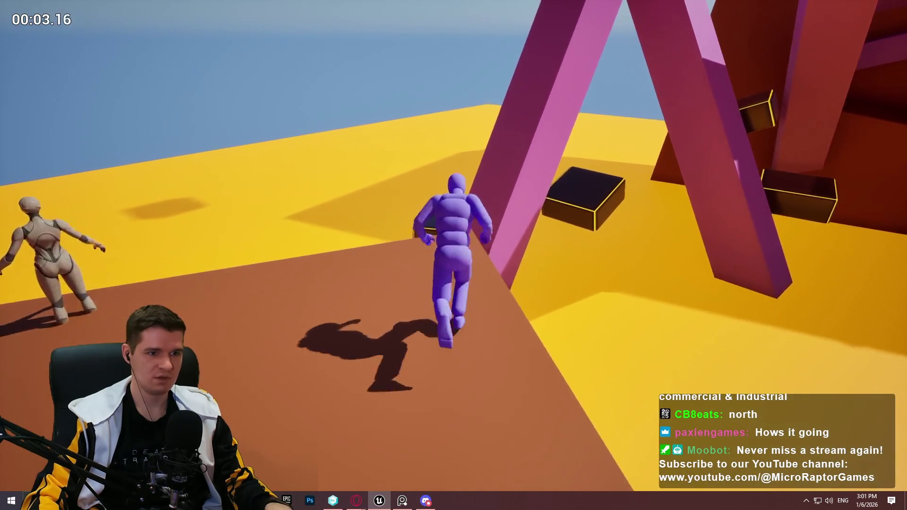
key(space)
key(w)
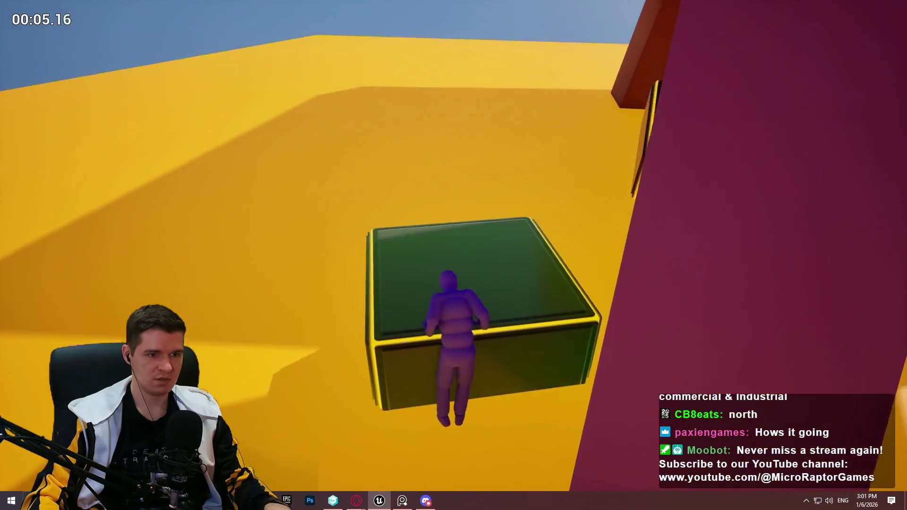
key(space)
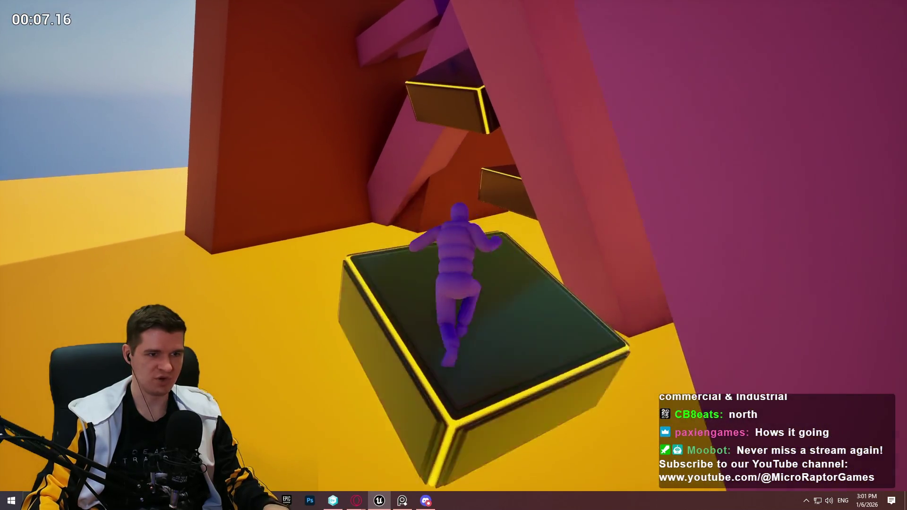
key(space)
key(Escape)
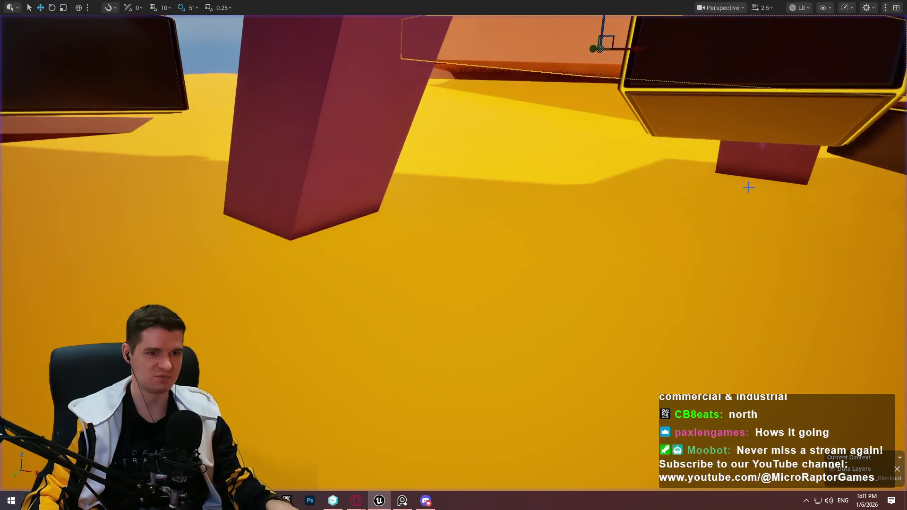
Replay from an overhead spot, jumping onto the dark box and climbing the beams
drag(542, 246, 542, 218)
right_click(542, 218)
click(549, 484)
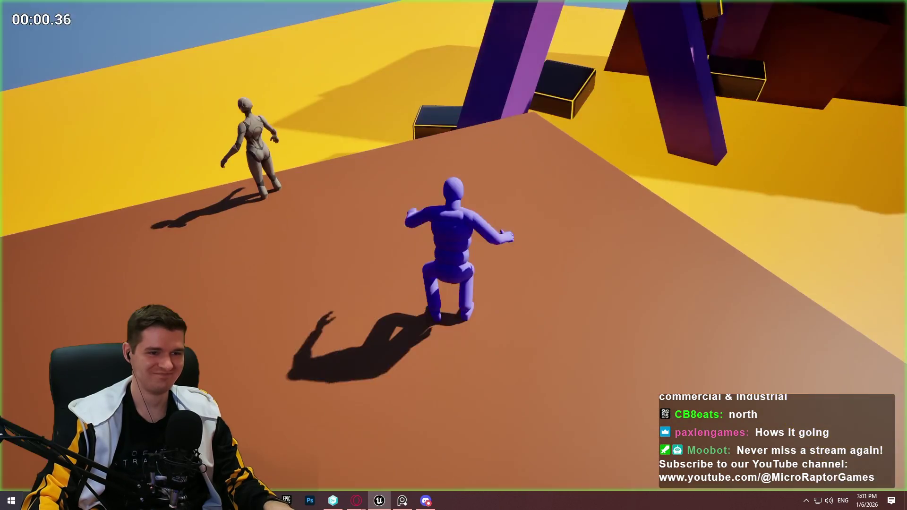
key(space)
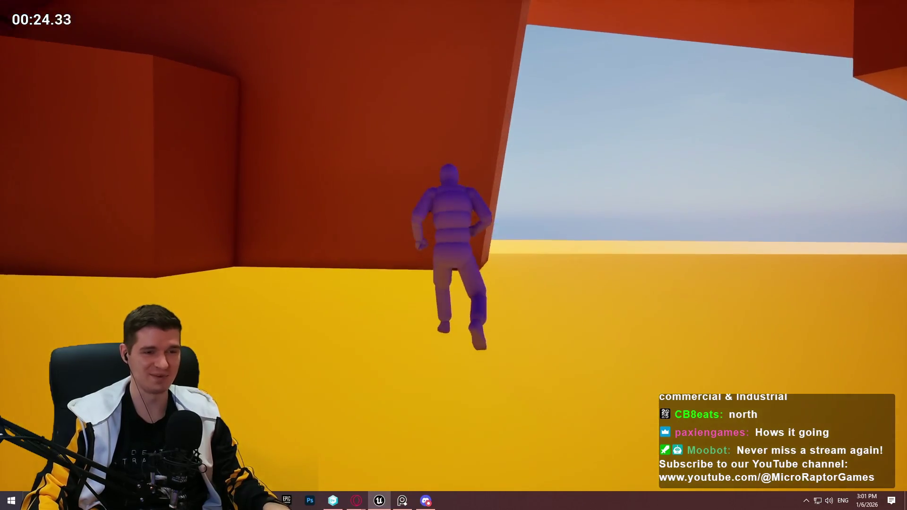
key(Escape)
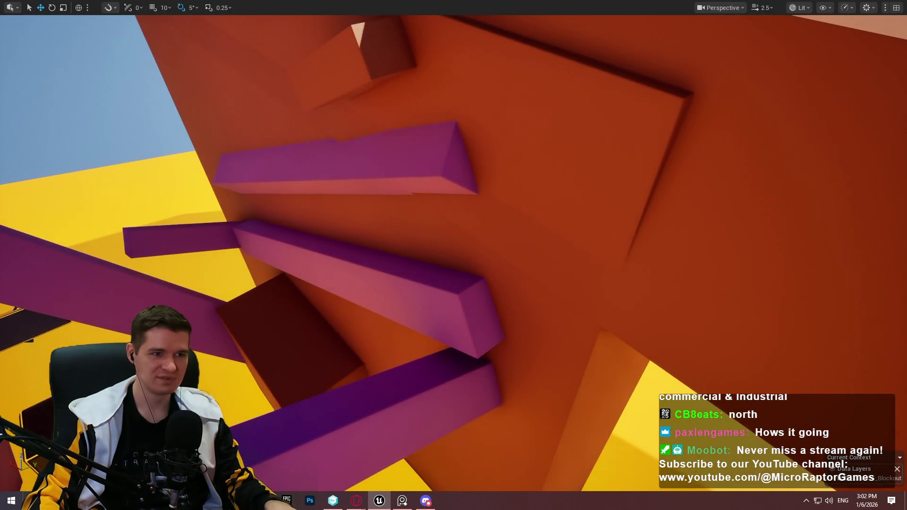
Reposition the small orange ledge block on the wall slightly higher beside the upper purple beam
click(446, 90)
key(e)
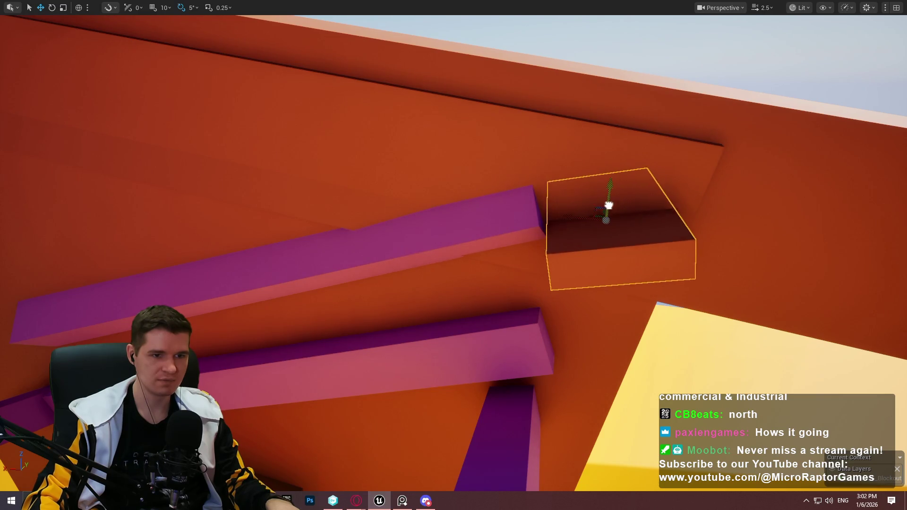
mouse_move(609, 205)
mouse_down()
mouse_move(591, 222)
mouse_move(576, 212)
mouse_move(533, 287)
mouse_up()
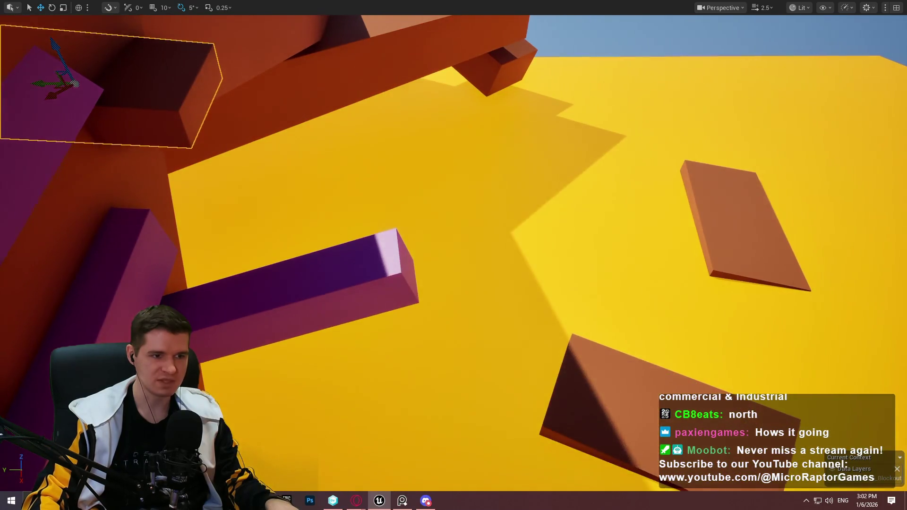
right_click(385, 257)
Playtest climbing the ledge and running up the sloped orange surface
click(471, 482)
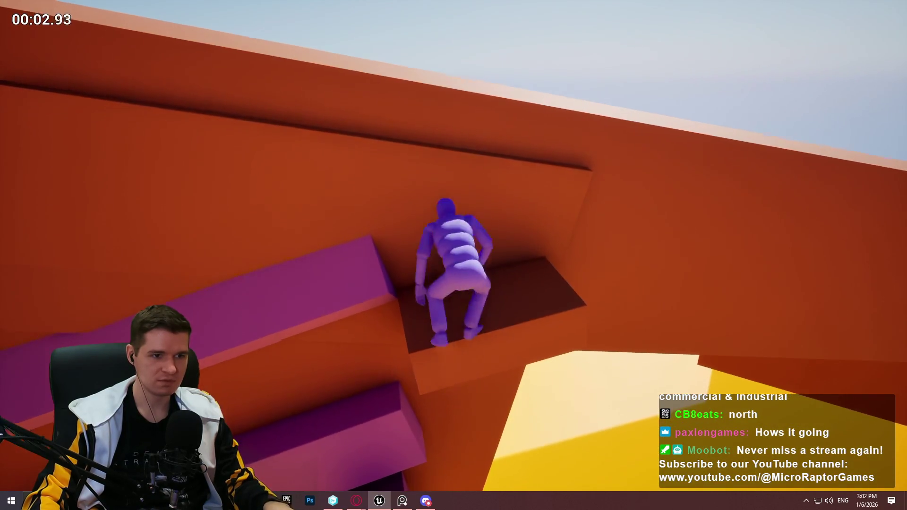
key(w)
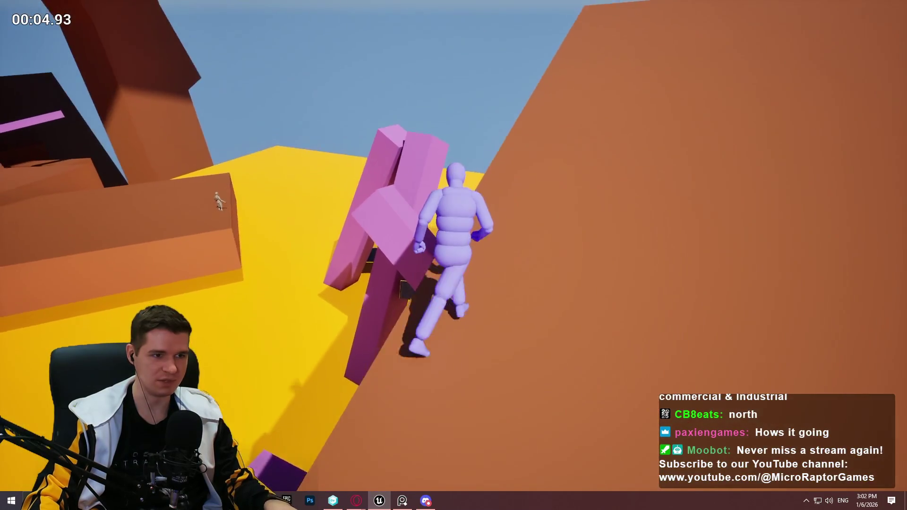
key(w)
key(w)
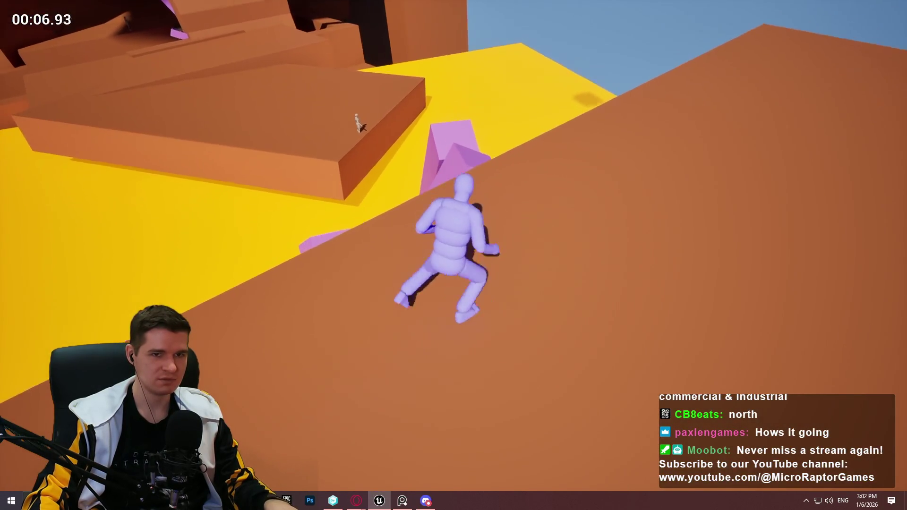
key(w)
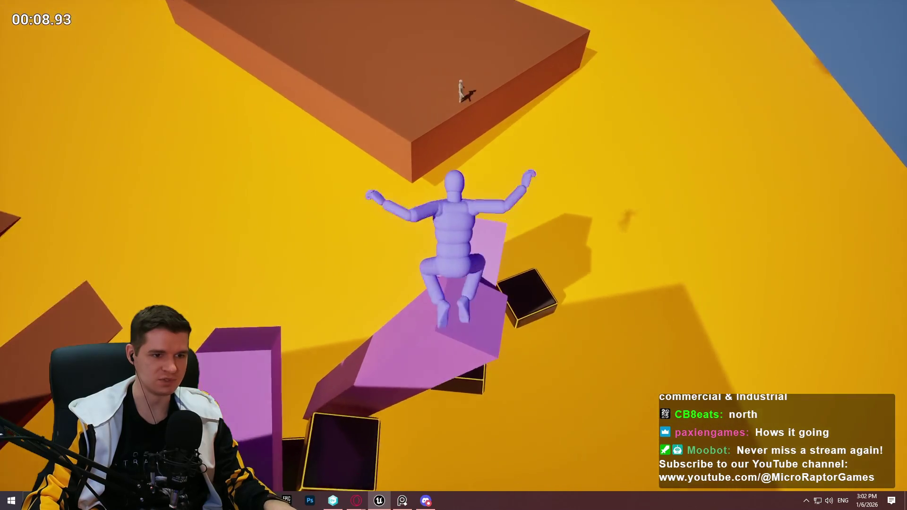
key(Escape)
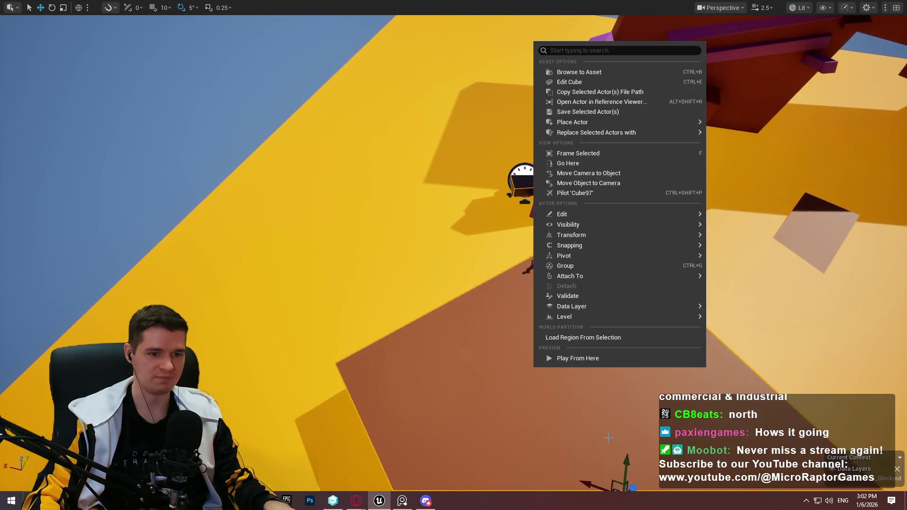
Playtest again, jumping across the dark and yellow boxes to the red ledge and wall
click(578, 358)
key(w)
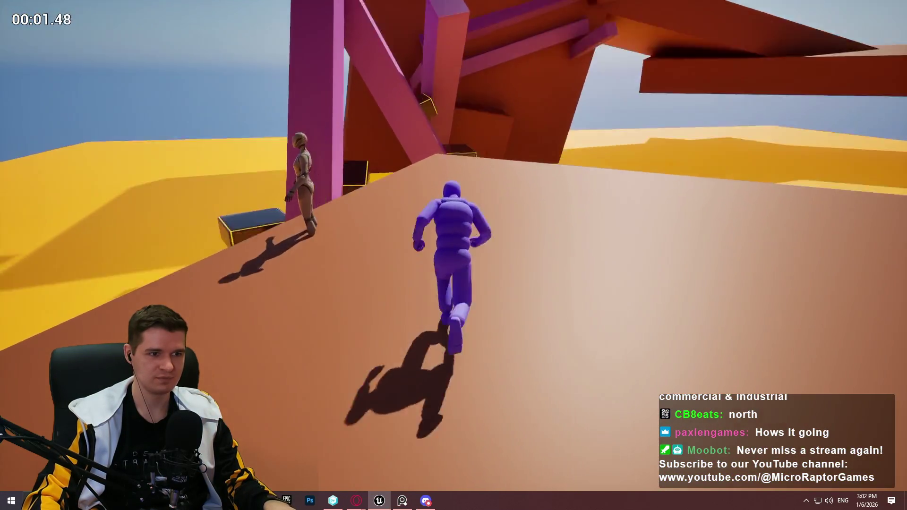
key(space)
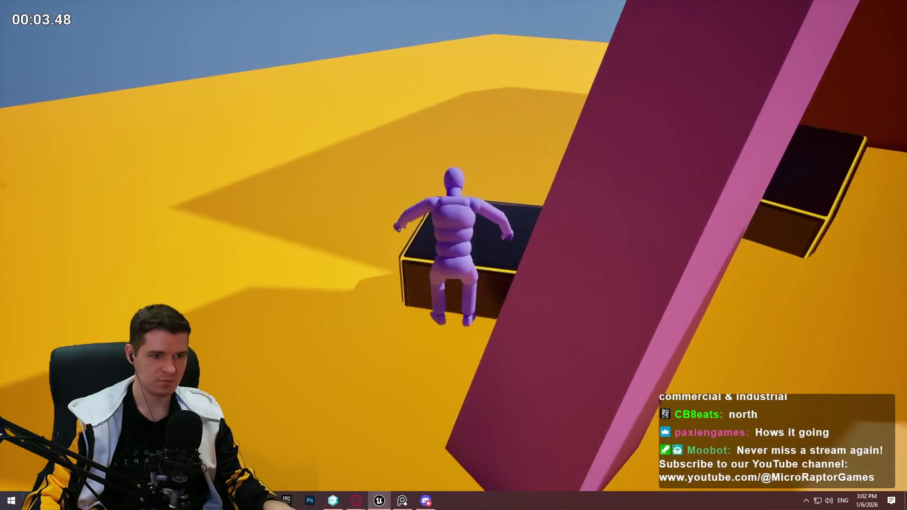
key(space)
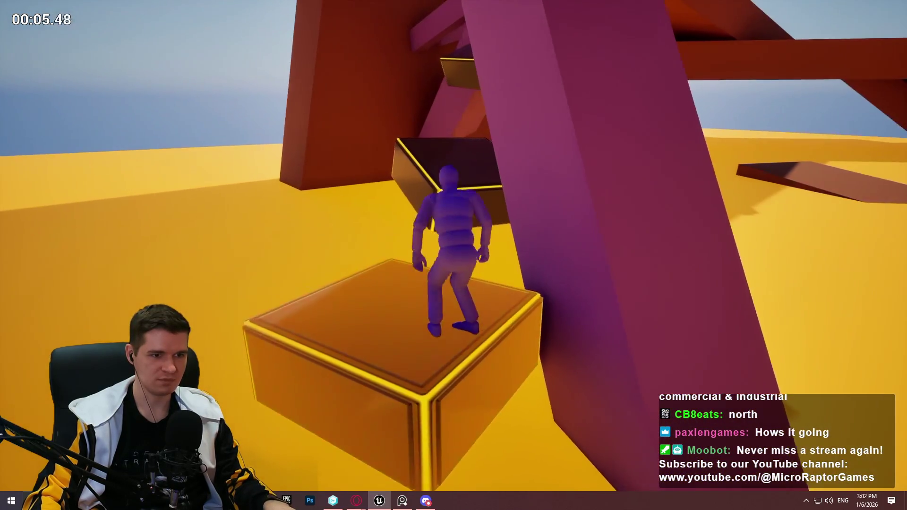
key(space)
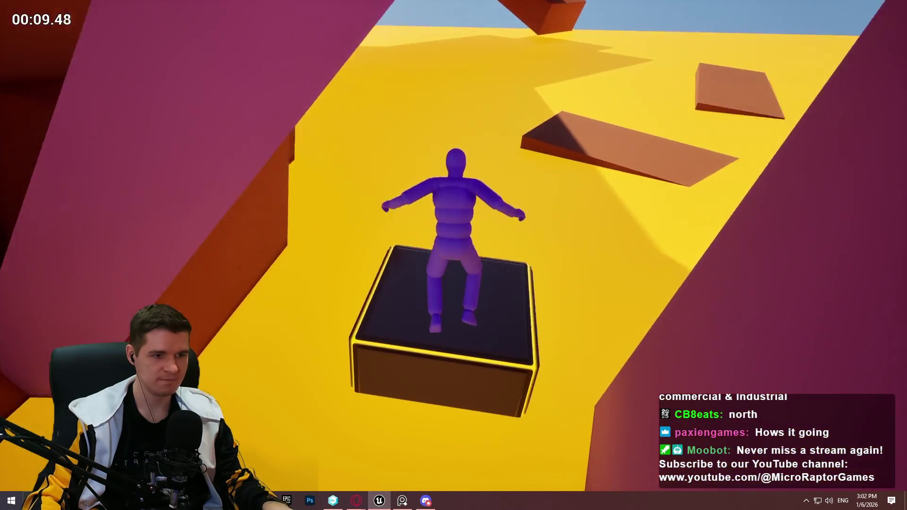
key(space)
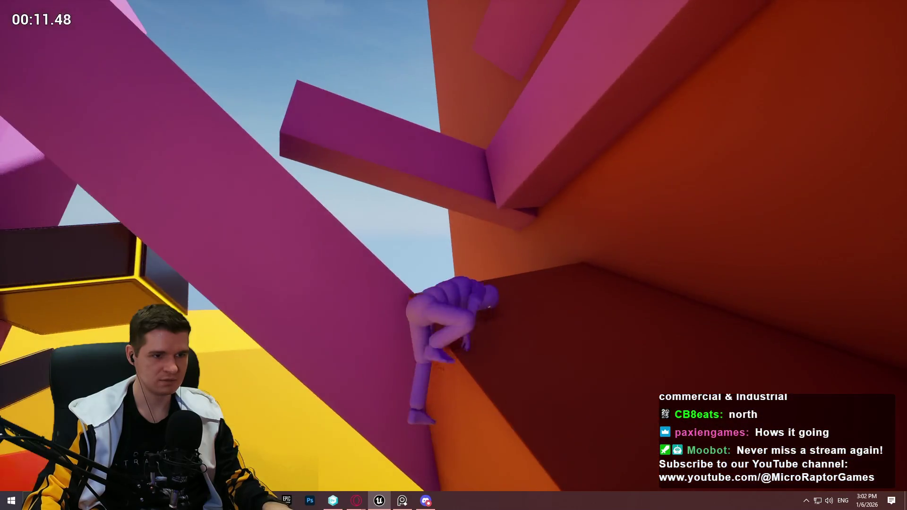
key(space)
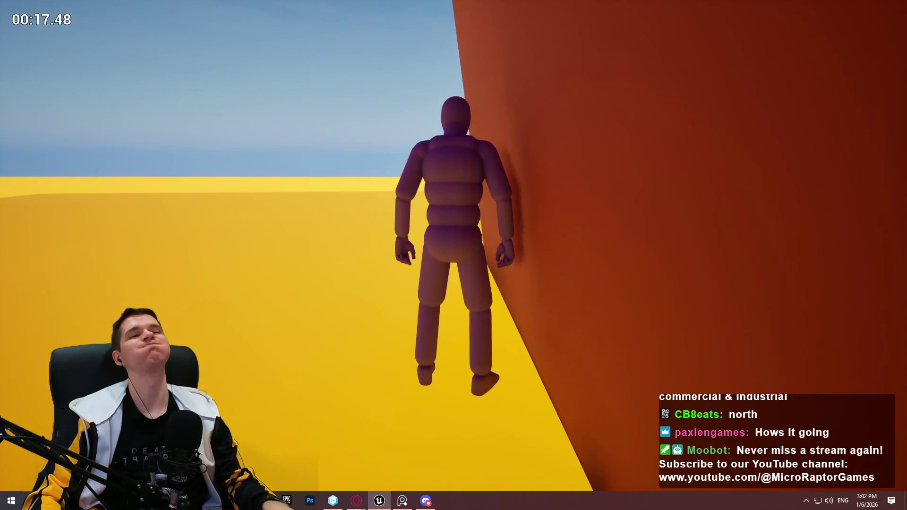
key(Escape)
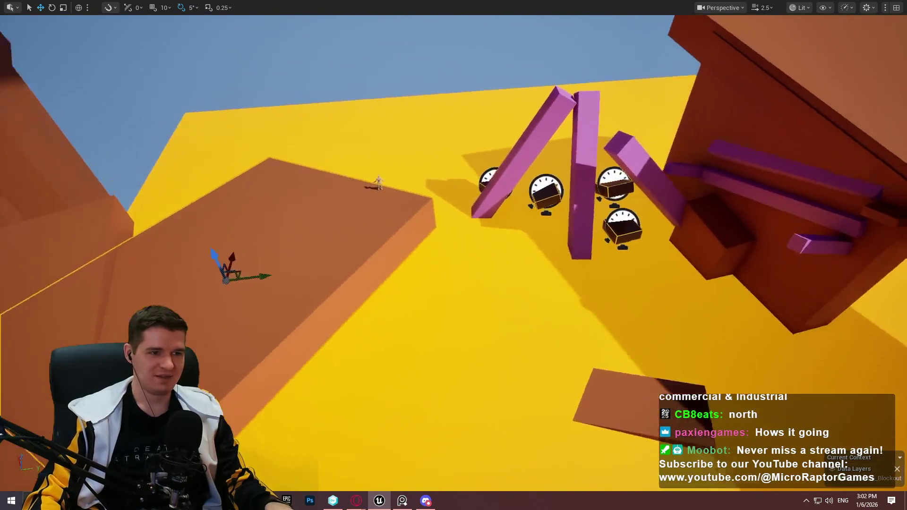
drag(440, 255, 440, 255)
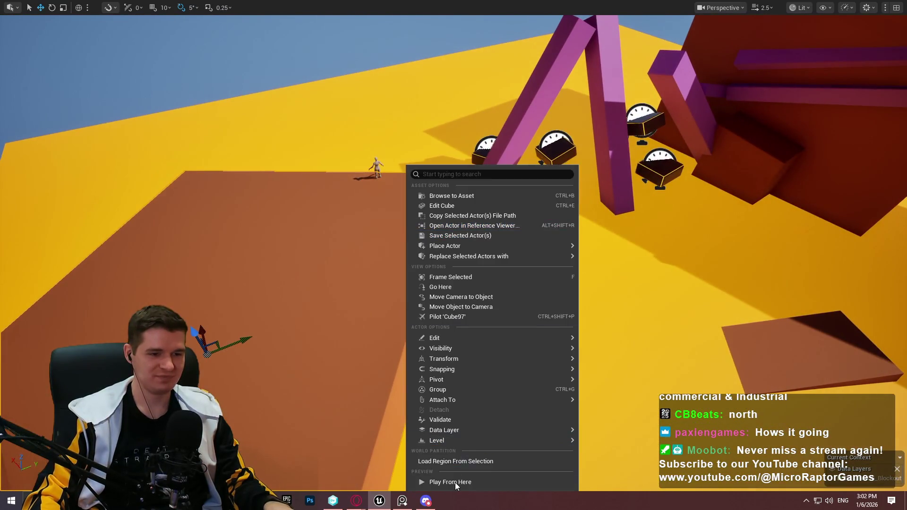
click(450, 482)
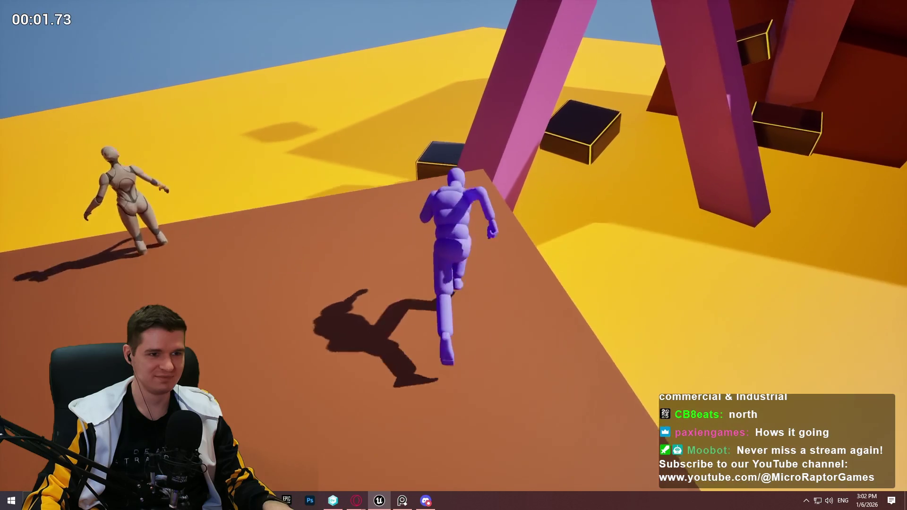
key(space)
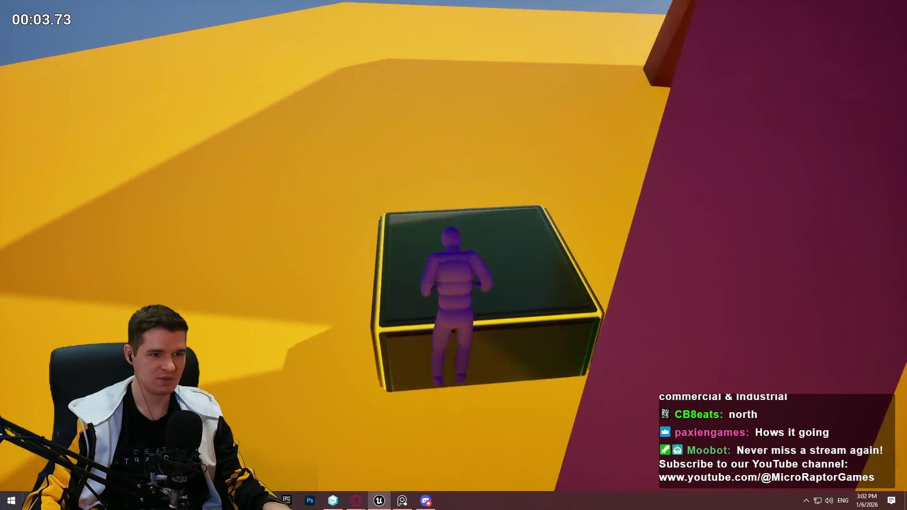
key(space)
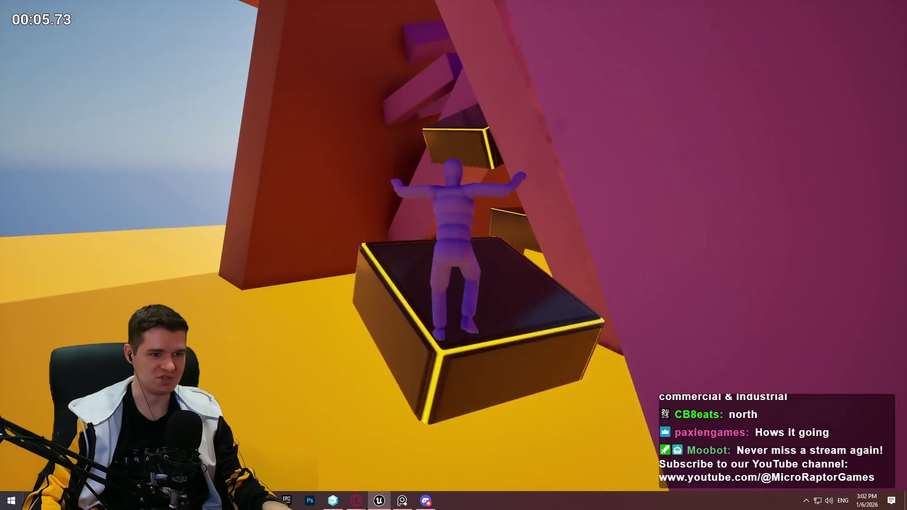
key(space)
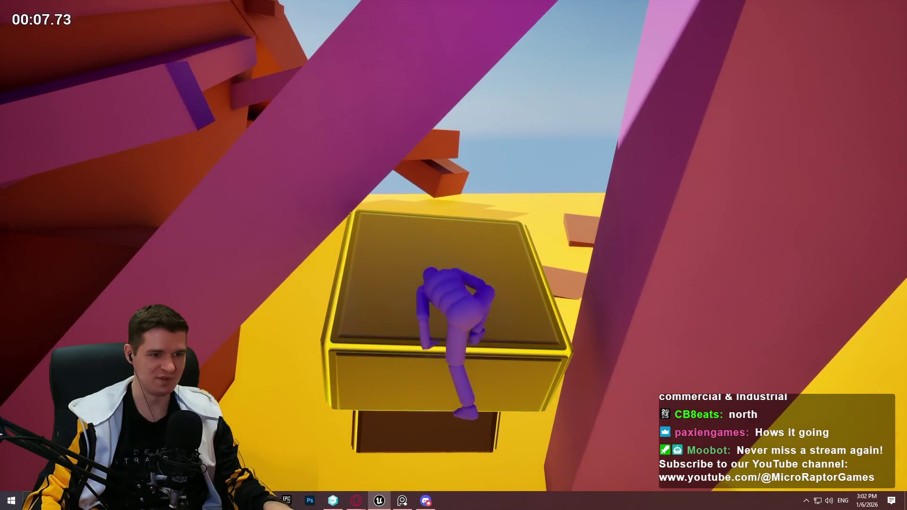
key(space)
key(space)
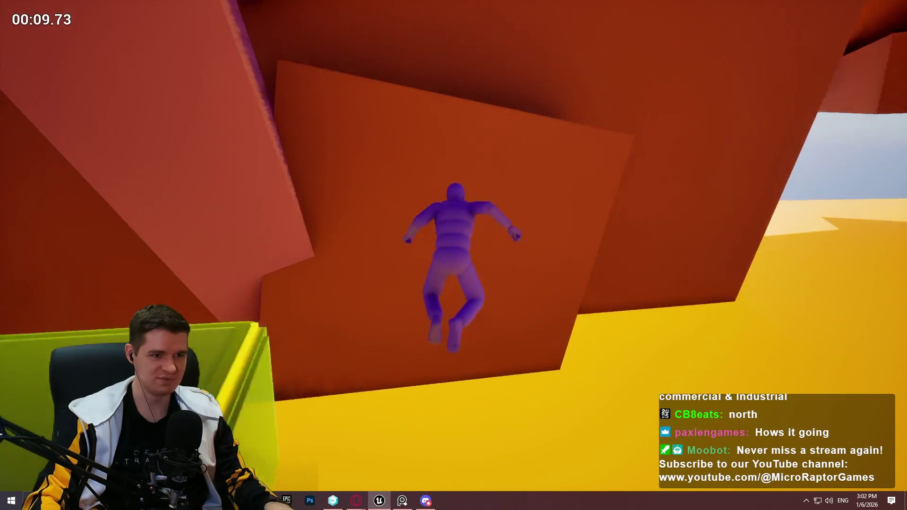
key(Escape)
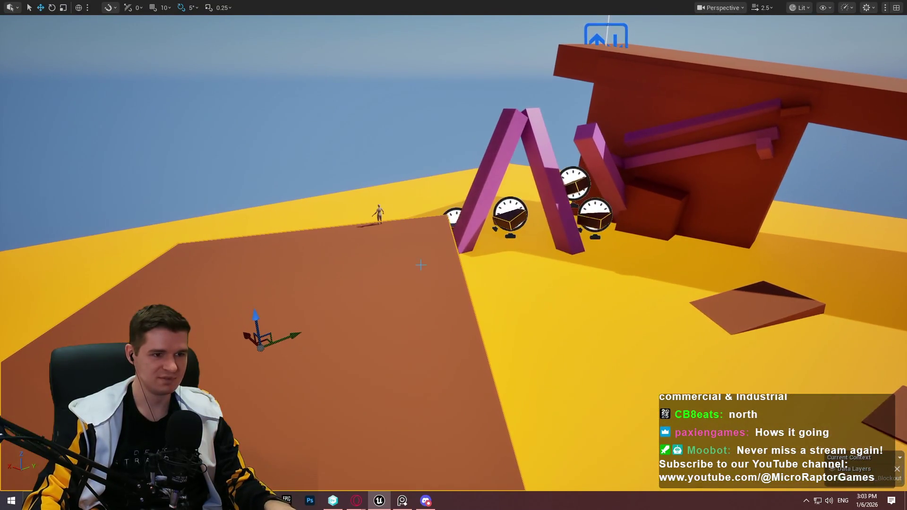
right_click(421, 265)
click(472, 308)
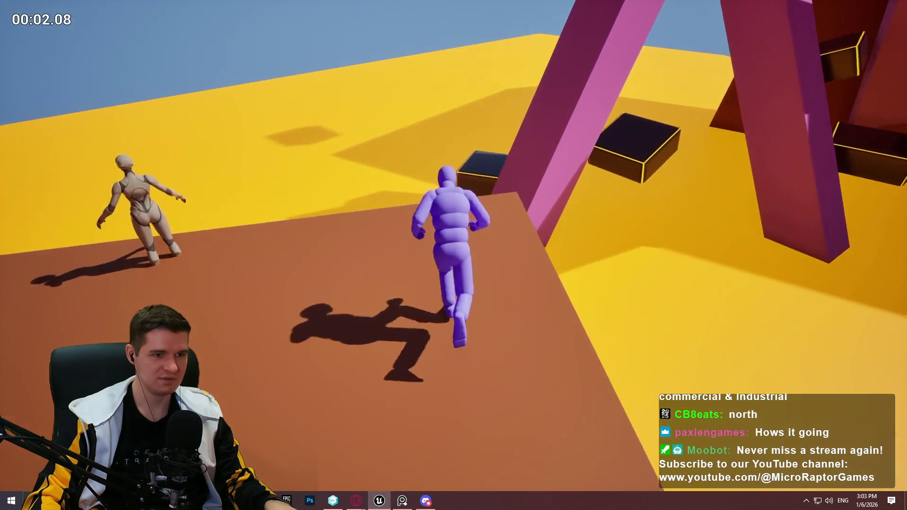
key(space)
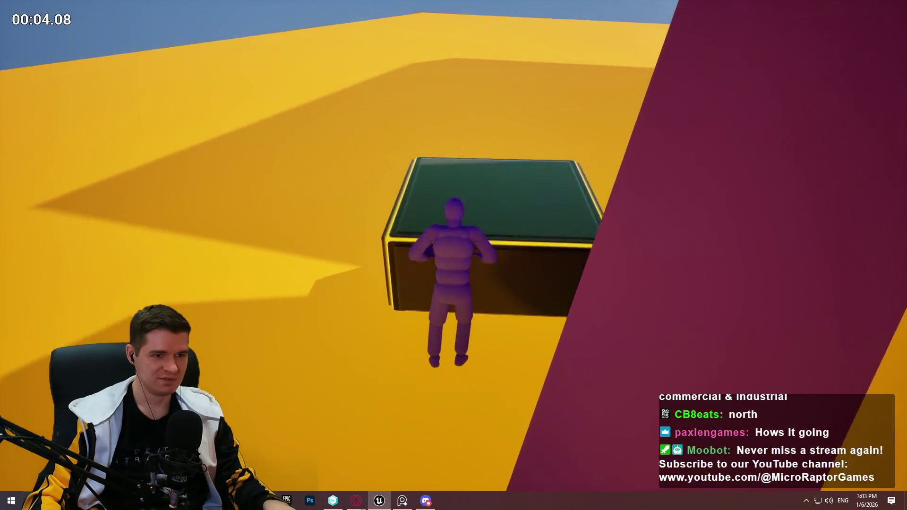
key(w)
key(space)
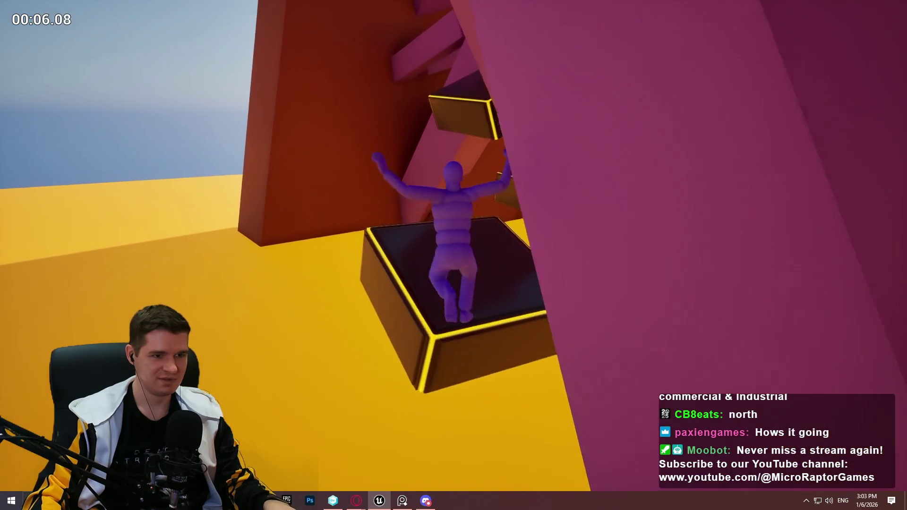
key(space)
key(space)
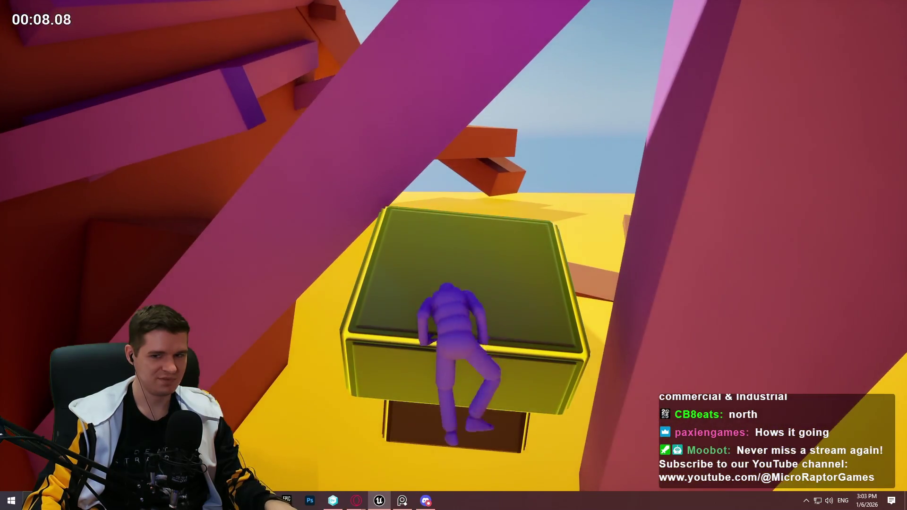
key(space)
key(space)
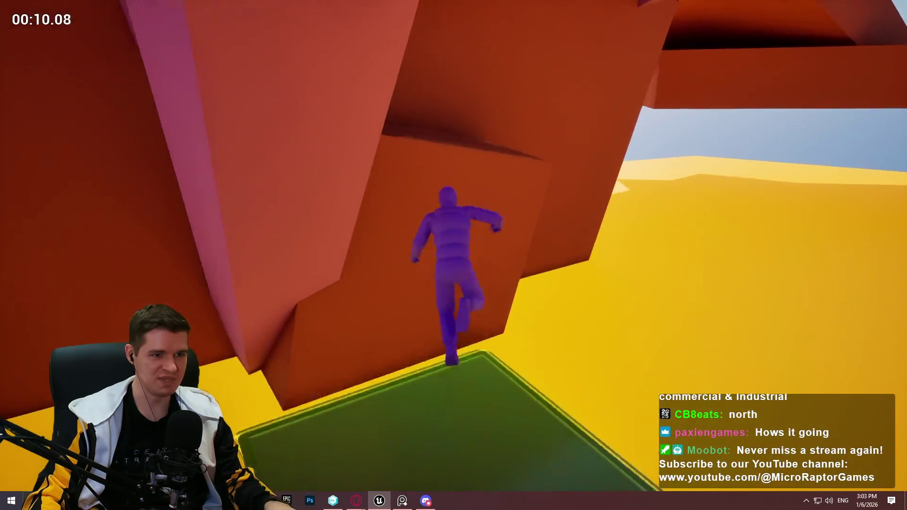
key(space)
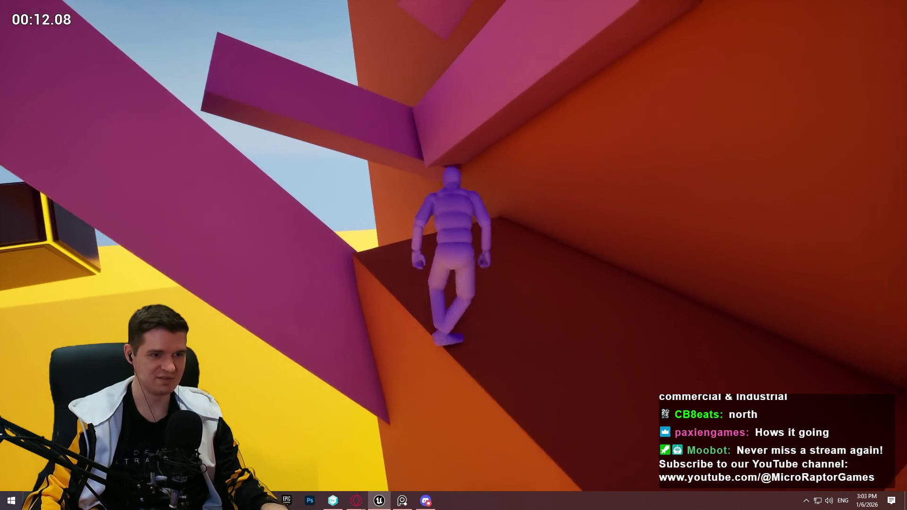
key(space)
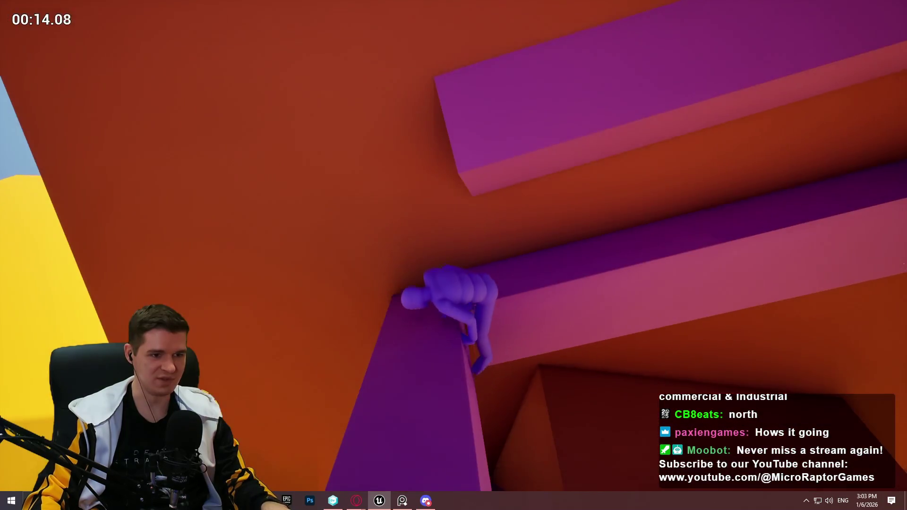
key(space)
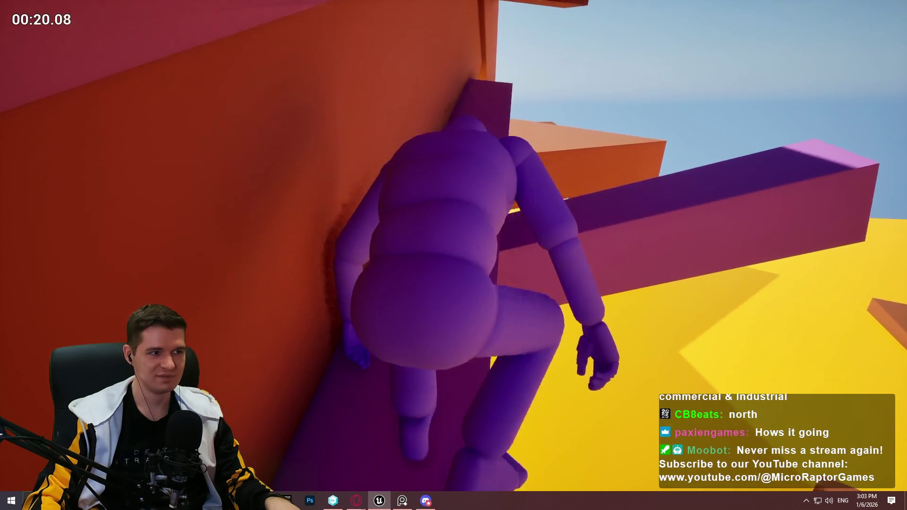
key(w)
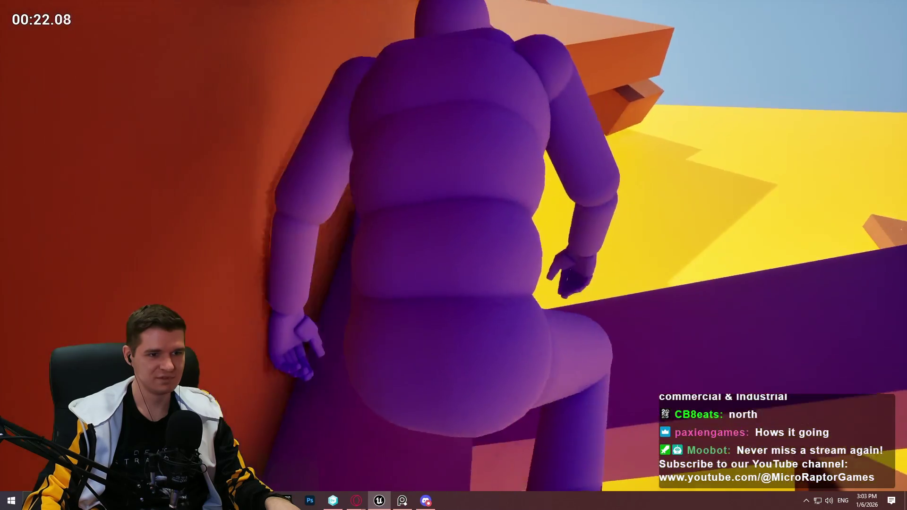
key(space)
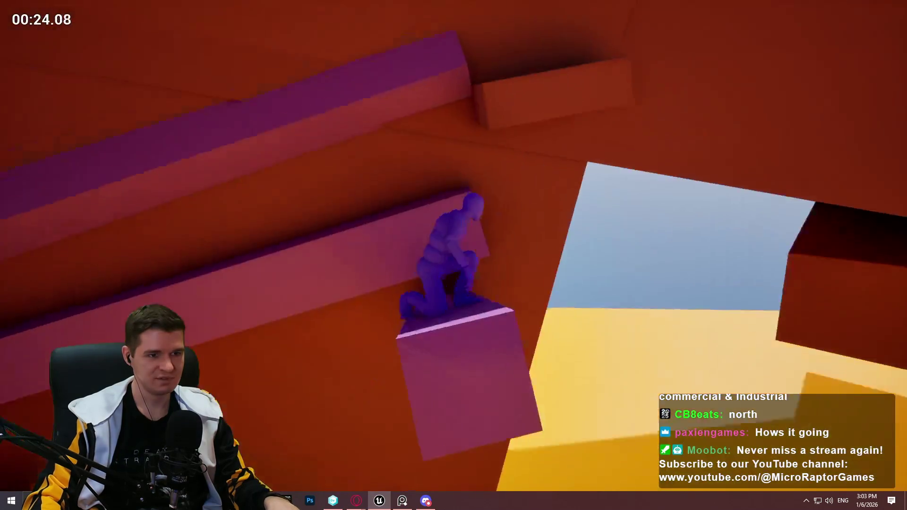
key(w)
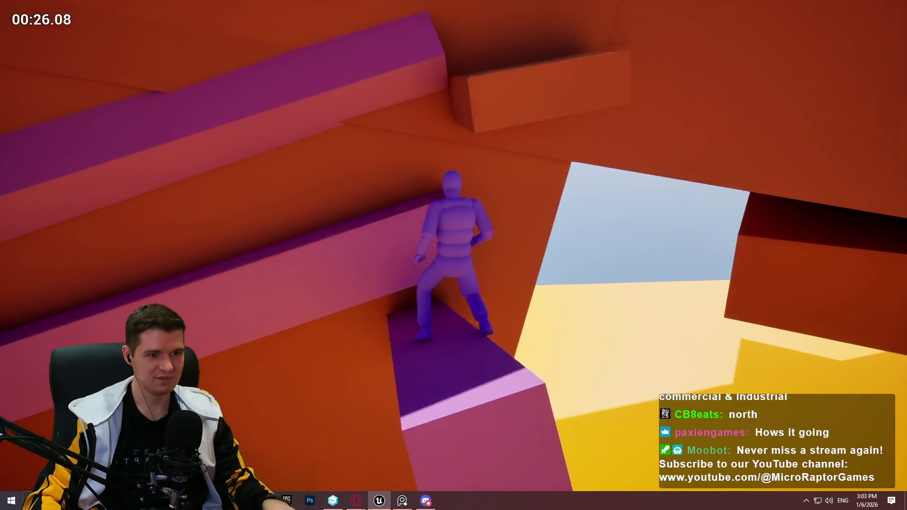
key(space)
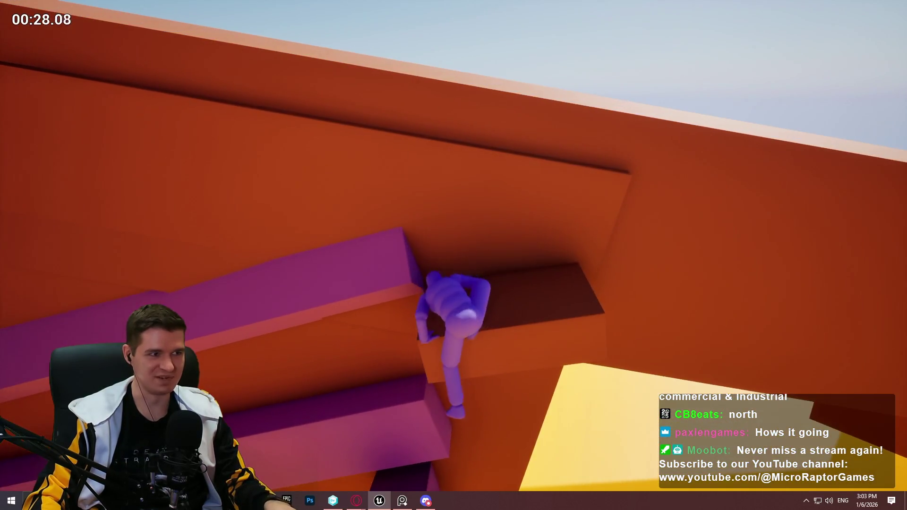
key(w)
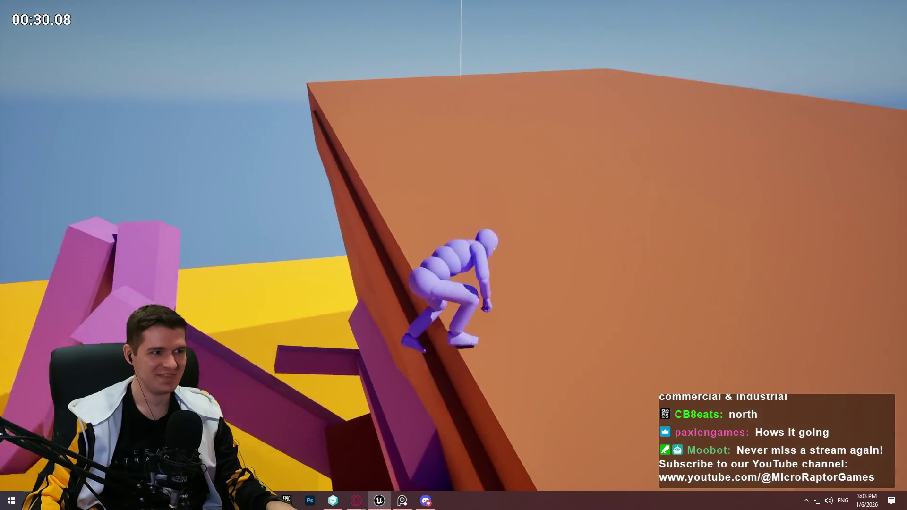
key(w)
key(w)
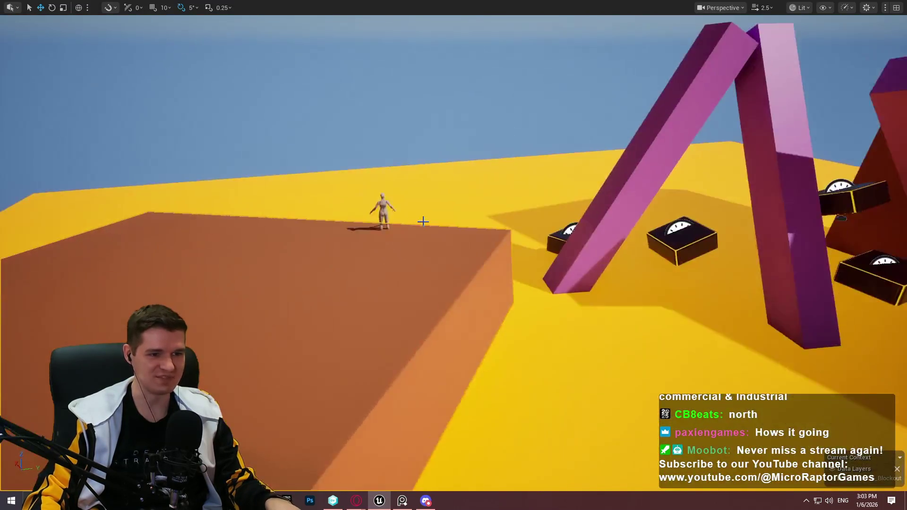
click(497, 481)
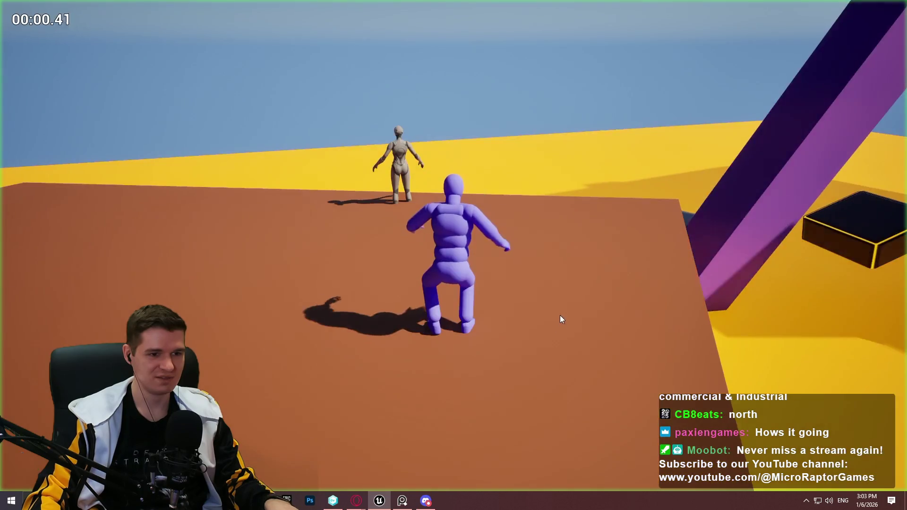
key(space)
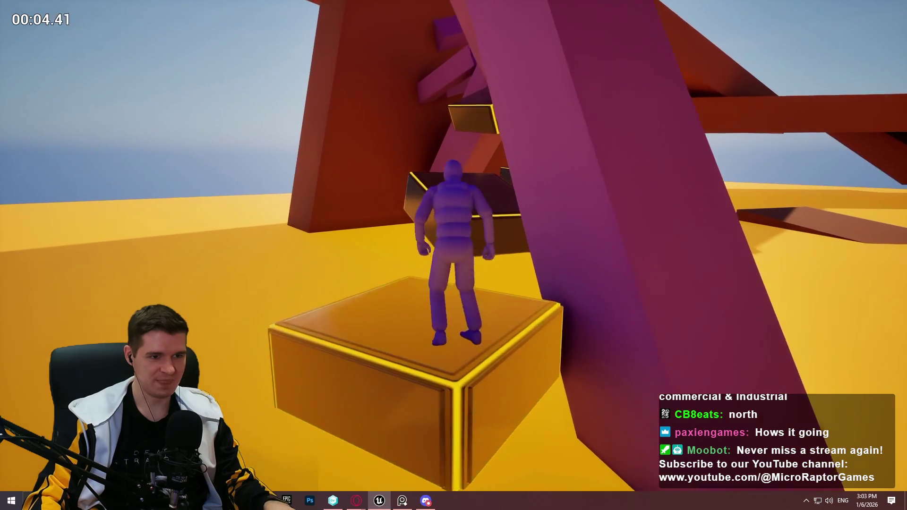
key(space)
key(space)
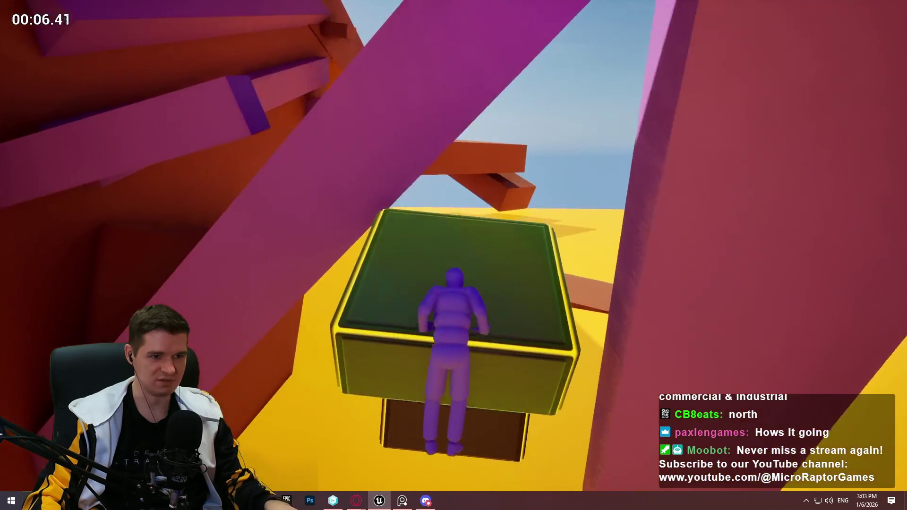
key(space)
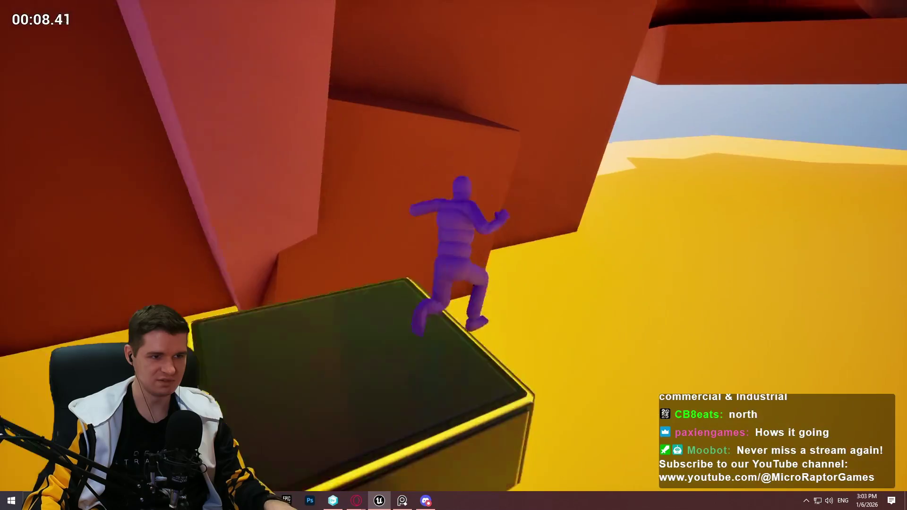
key(Escape)
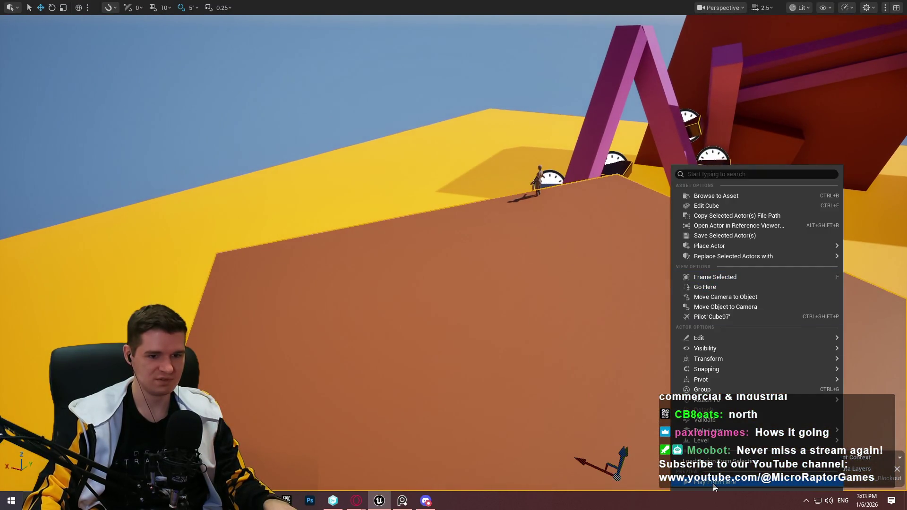
click(714, 483)
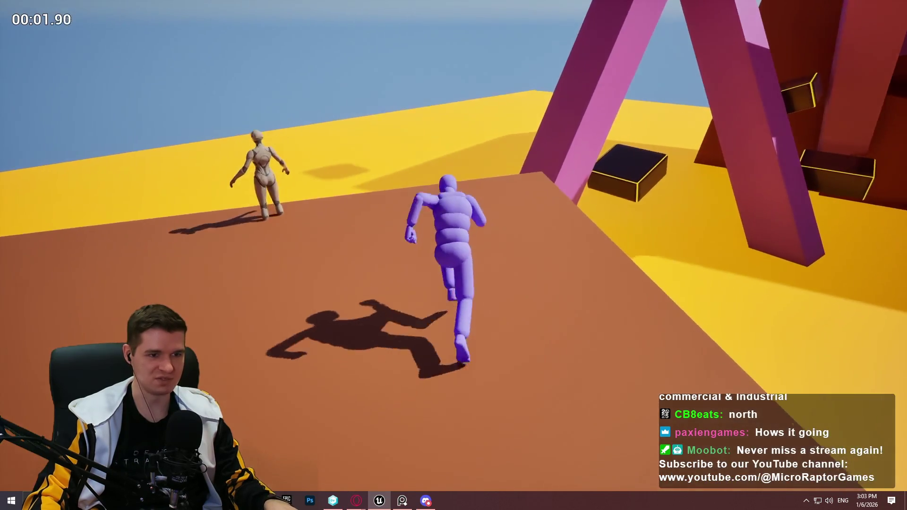
key(space)
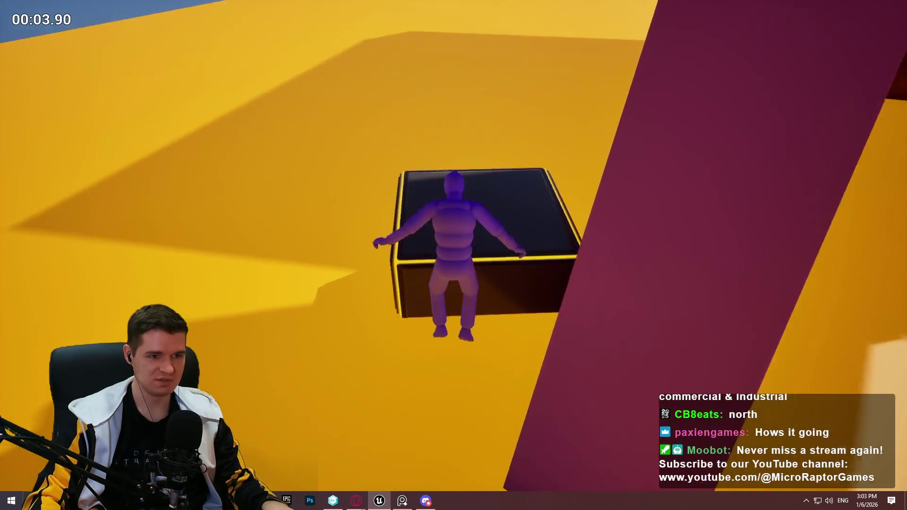
key(space)
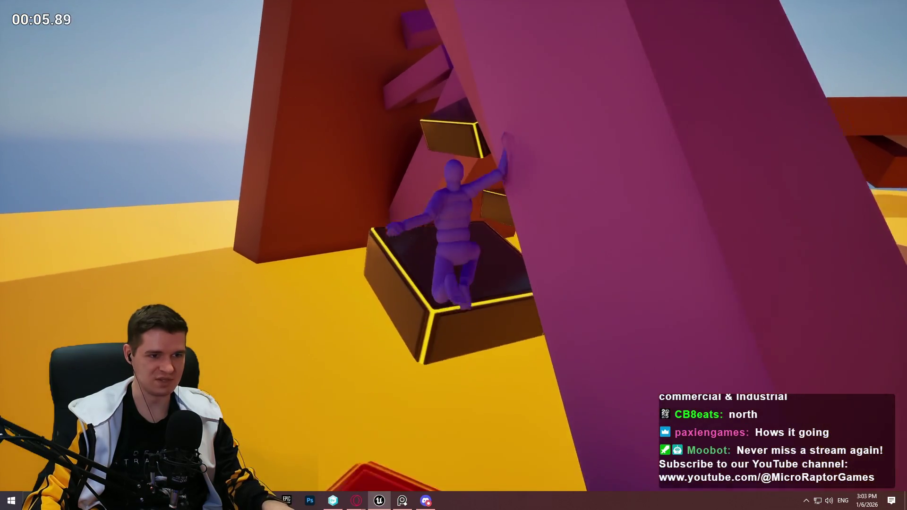
key(space)
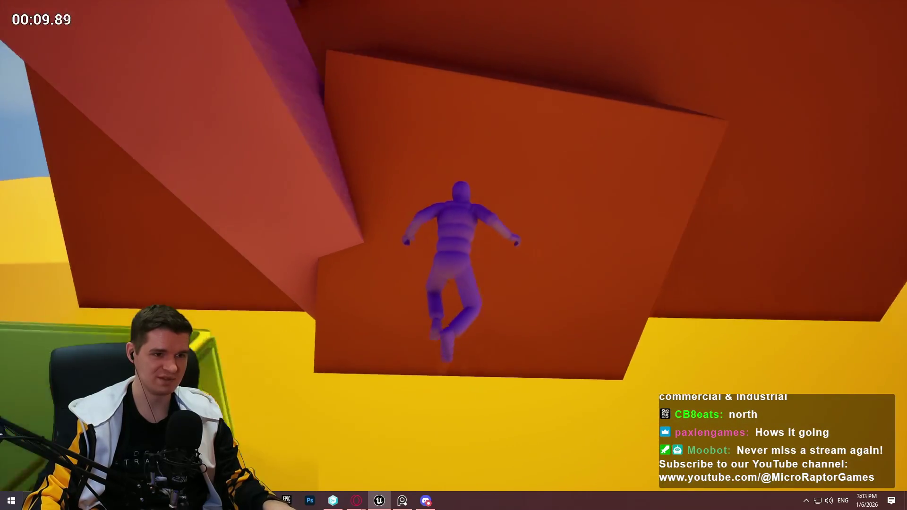
key(Escape)
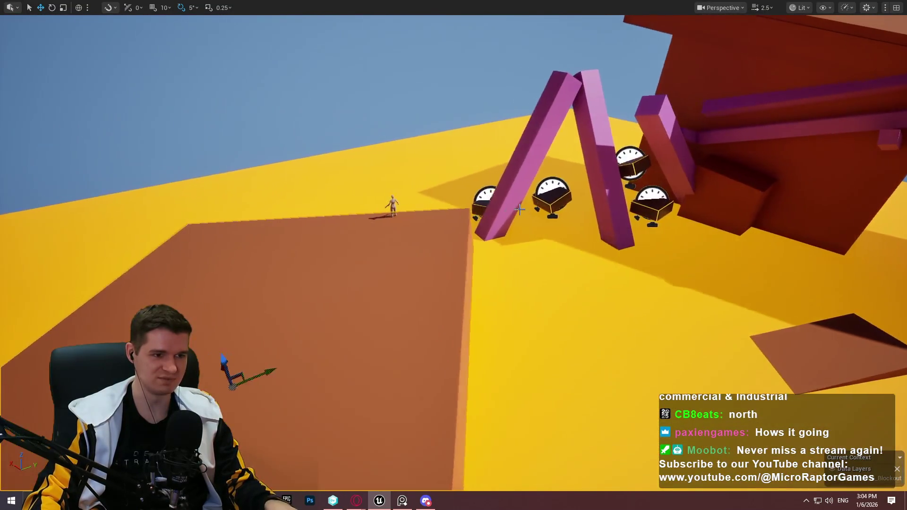
Run a quick Alt+P playtest, then fly through the pink beams and zoom out to the brown slab
key(alt+p)
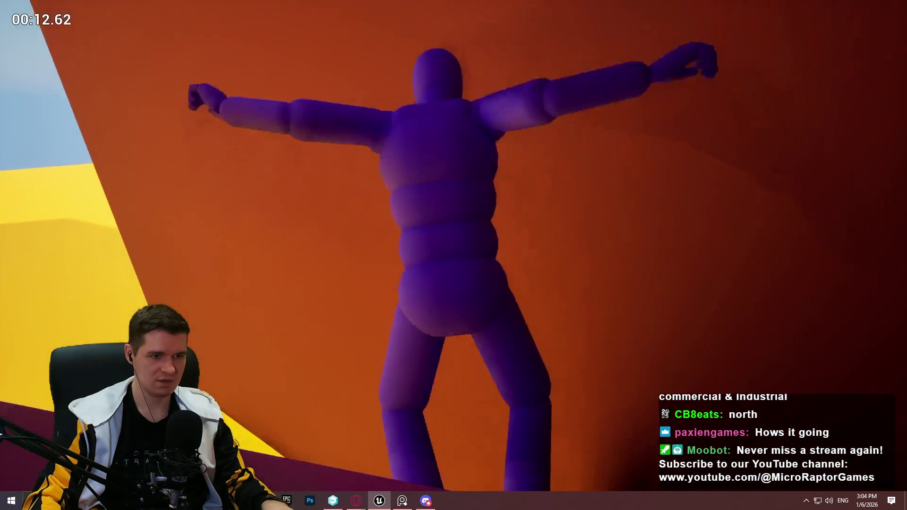
key(Escape)
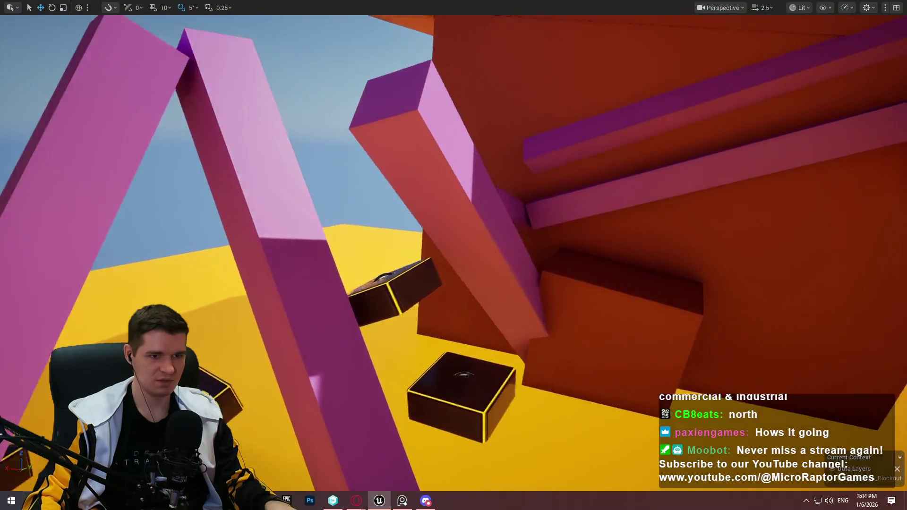
key(w)
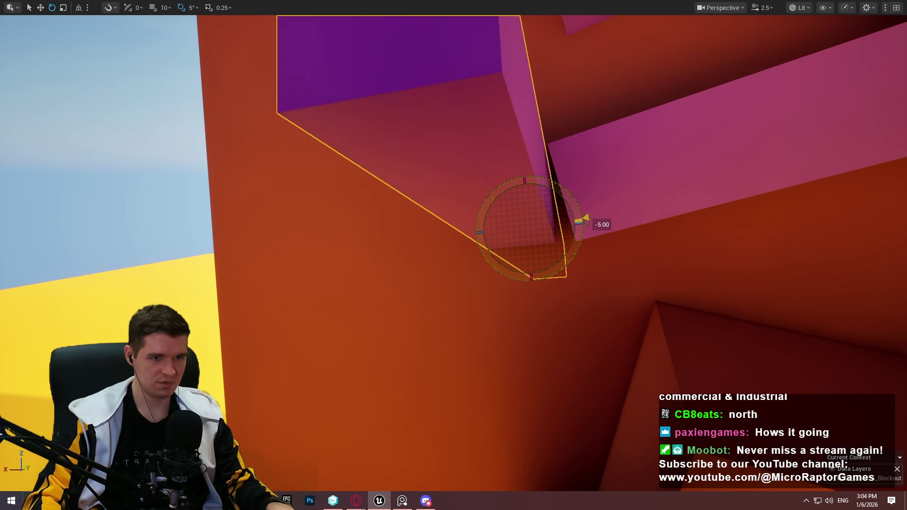
scroll(594, 202, down, 10)
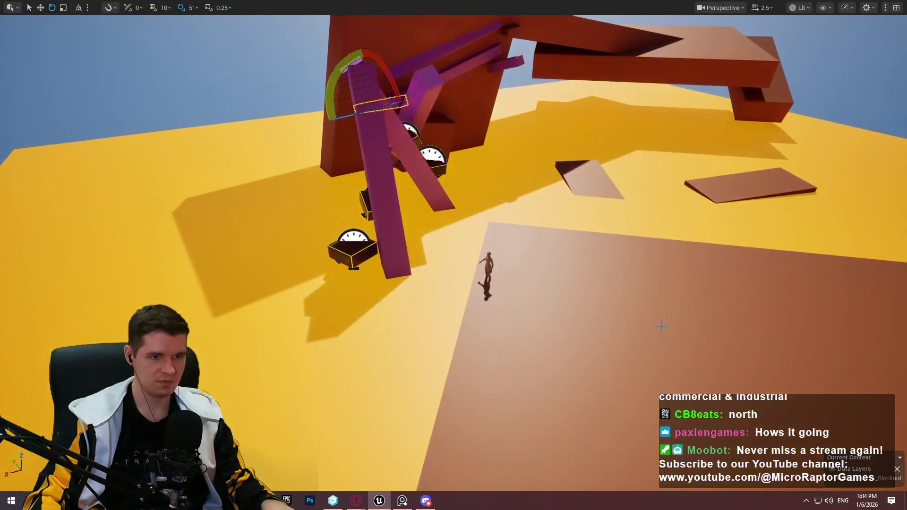
right_click(662, 326)
Play from the brown floor, jumping up the dark timed boxes onto the orange wall
click(734, 319)
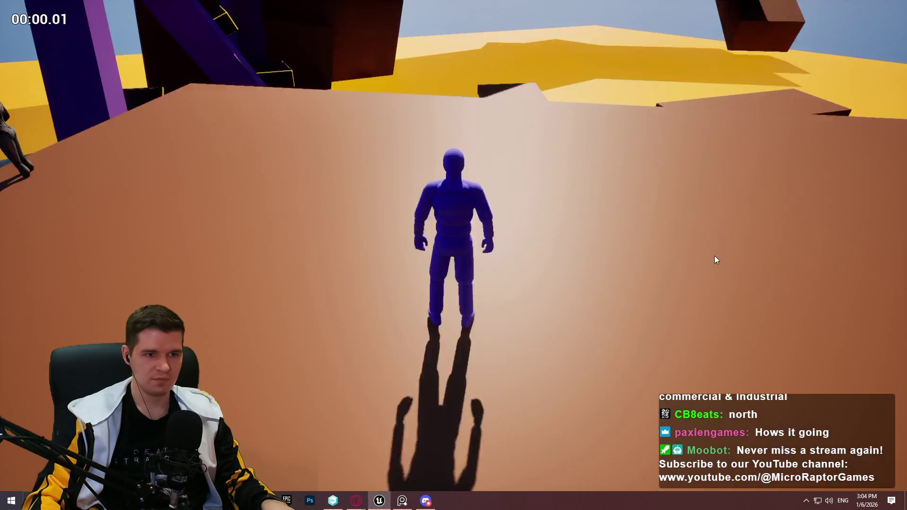
key(w)
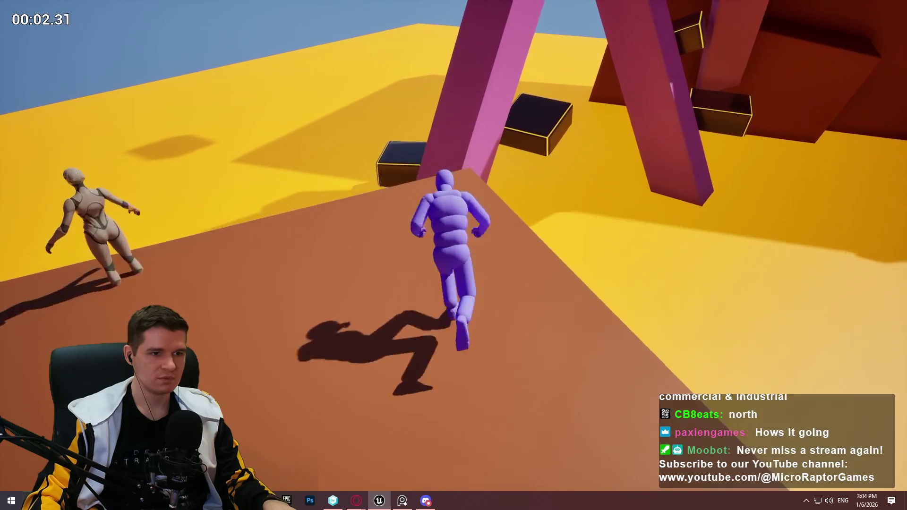
key(space)
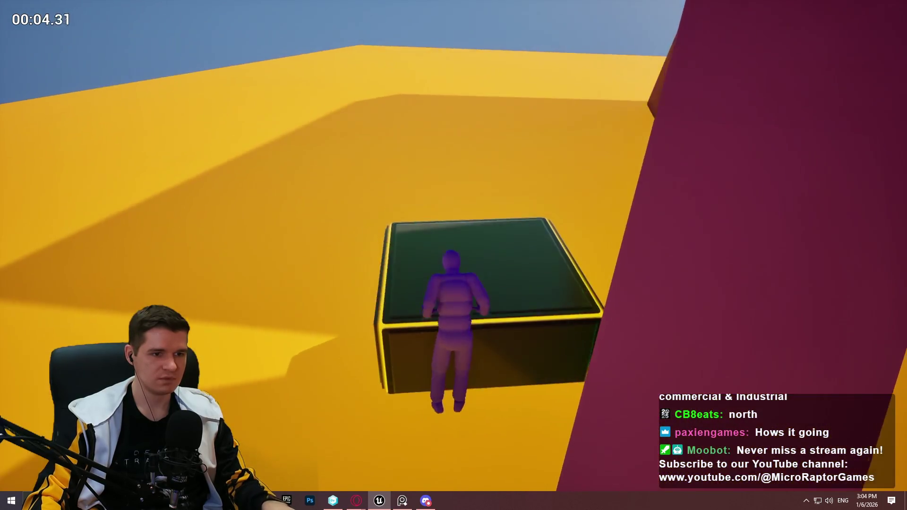
key(space)
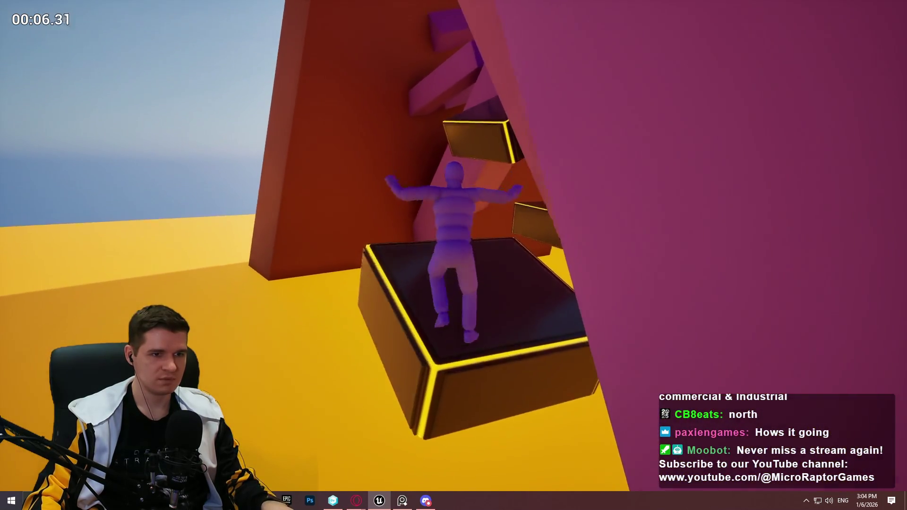
key(space)
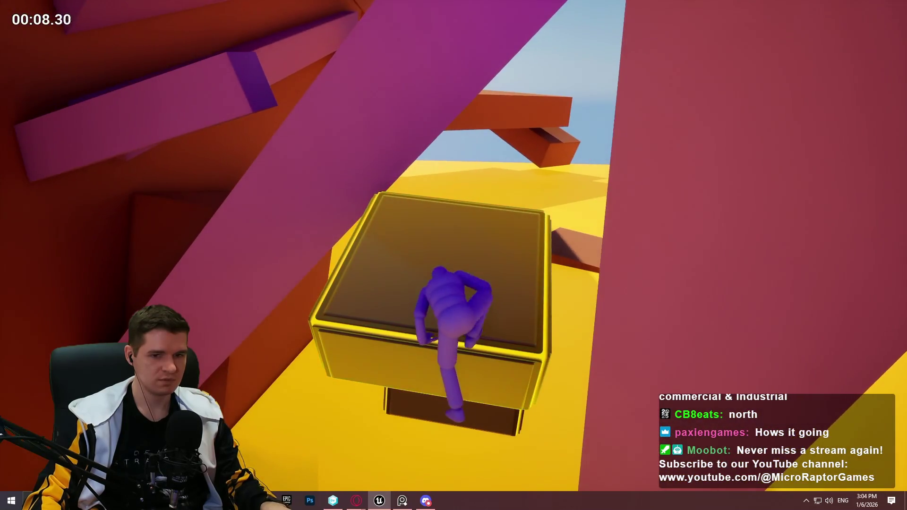
key(space)
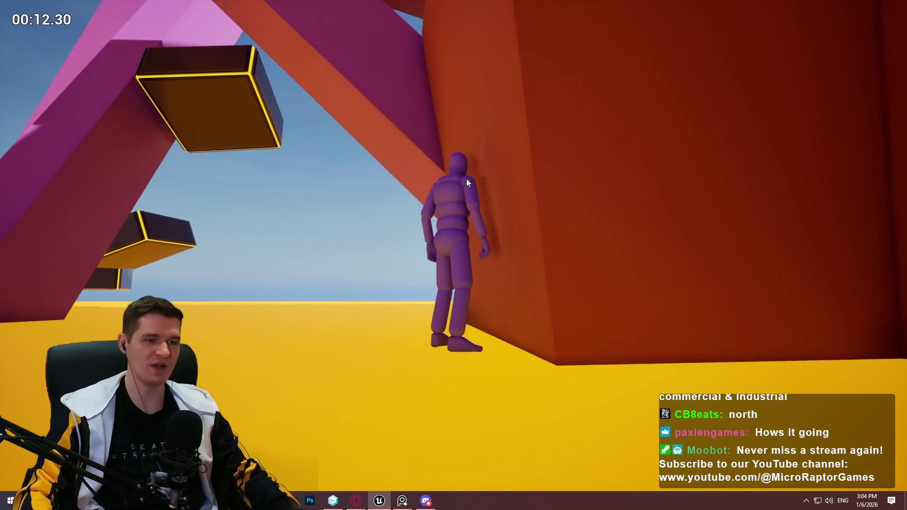
key(Escape)
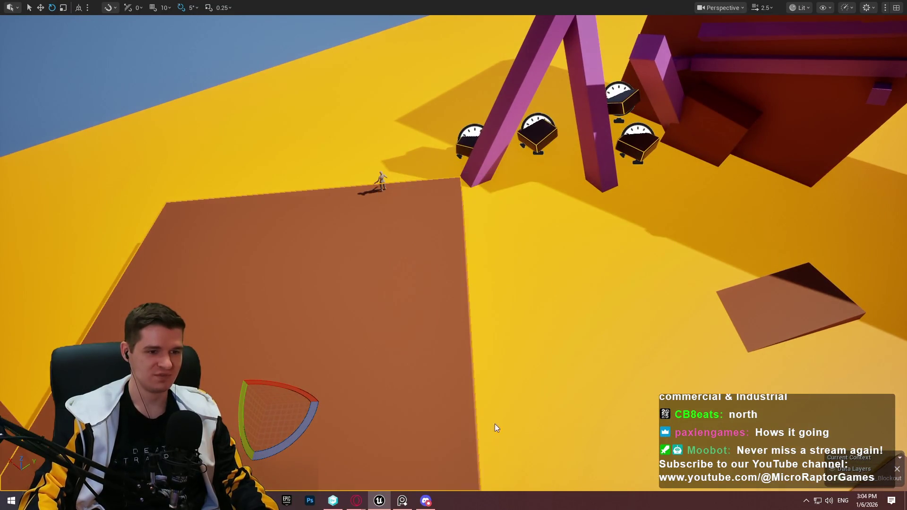
Replay the route with Alt+P, leaping onto the dark box, then frame the brown block
key(alt+p)
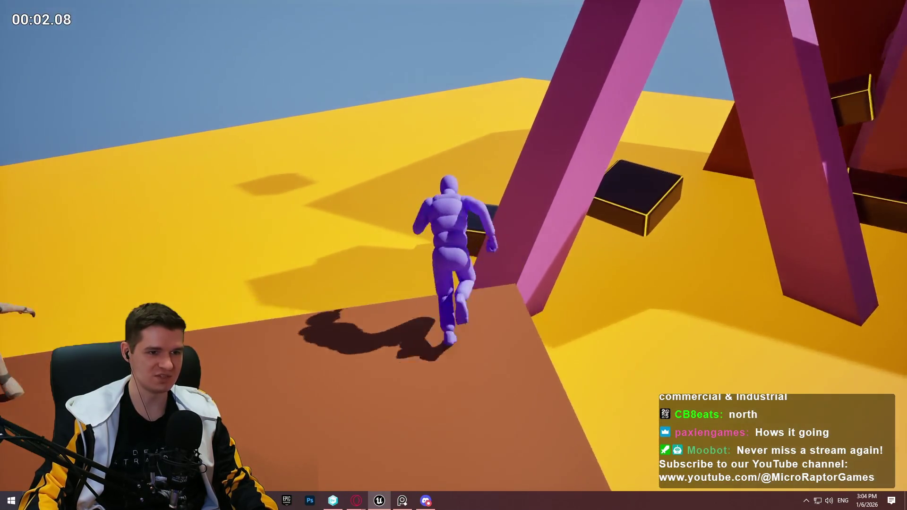
key(space)
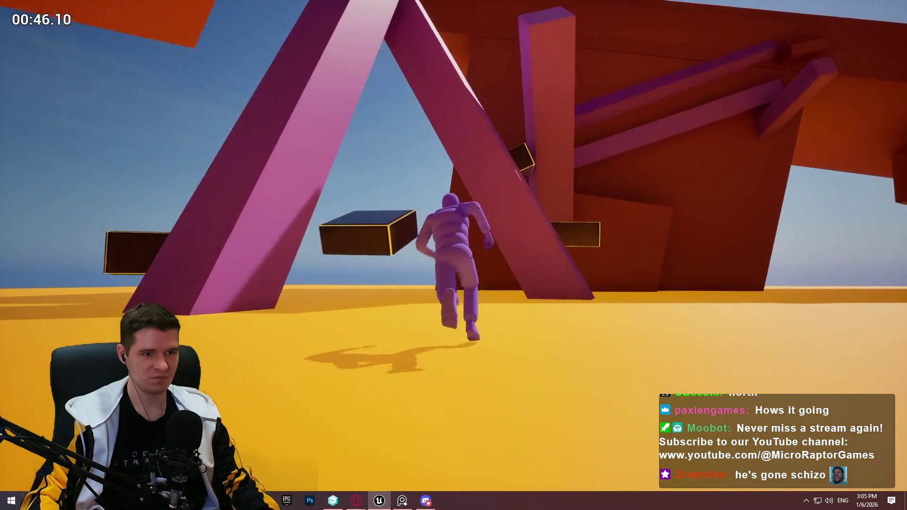
key(Escape)
key(f)
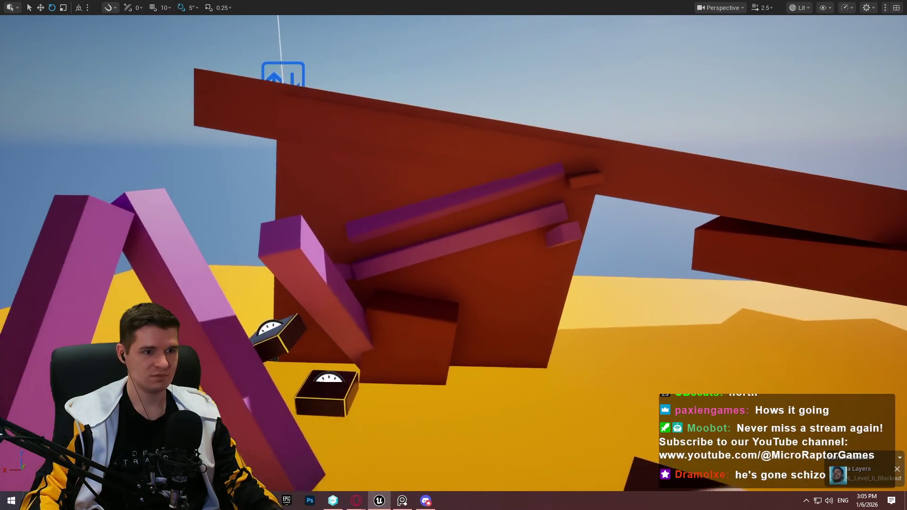
Save All to store the Redlock level and platform blueprint, approving checkout, then maximize the viewport
key(F11)
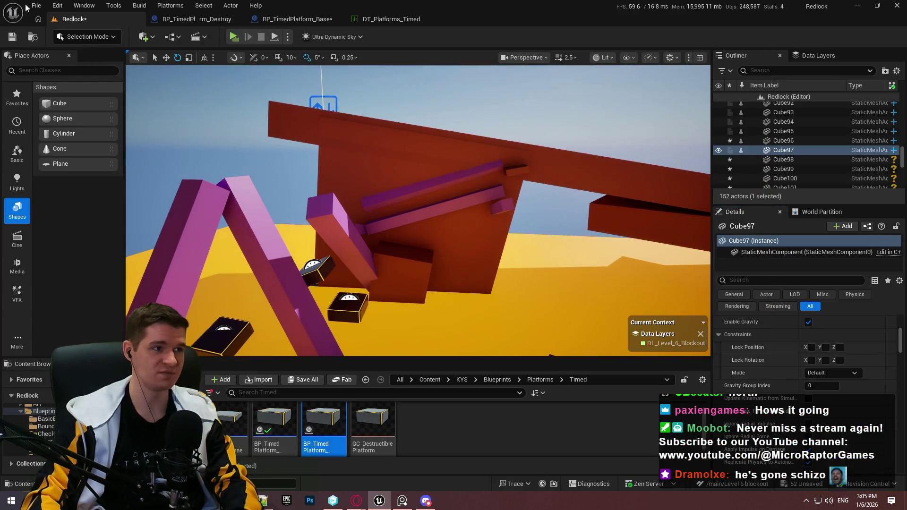
click(36, 6)
click(72, 138)
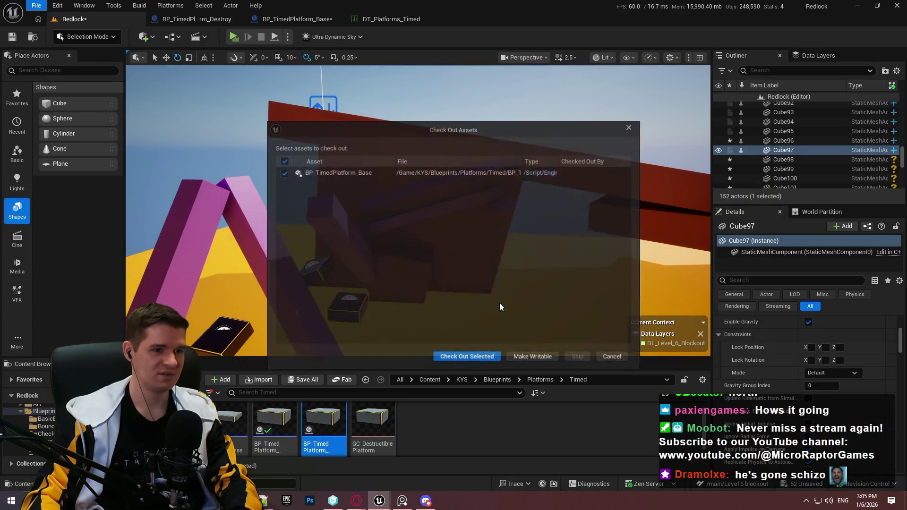
click(485, 357)
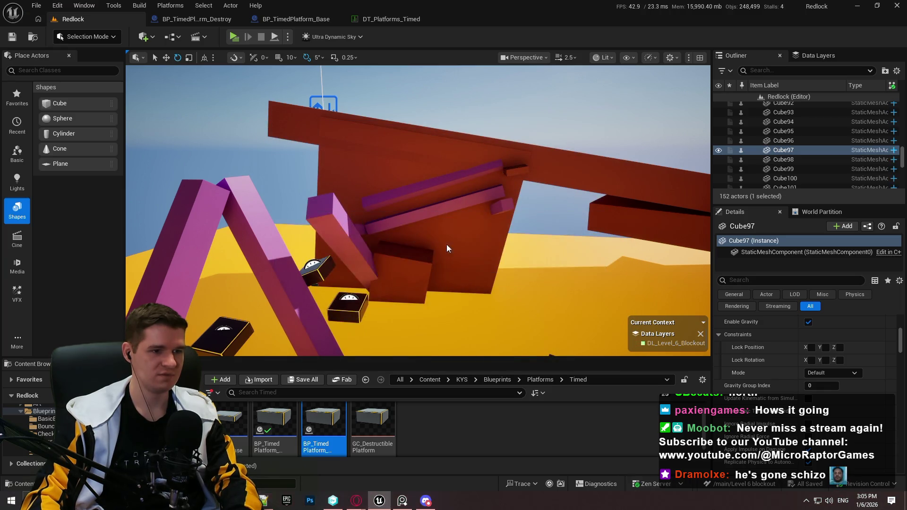
scroll(446, 244, up, 5)
key(F11)
key(f)
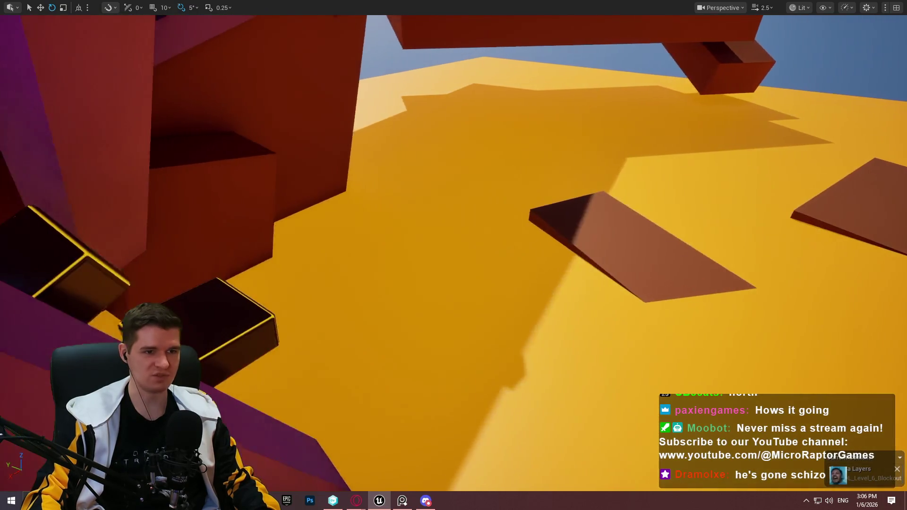
Playtest from the chosen spot, running onto the brown ramp and jumping off it
right_click(214, 334)
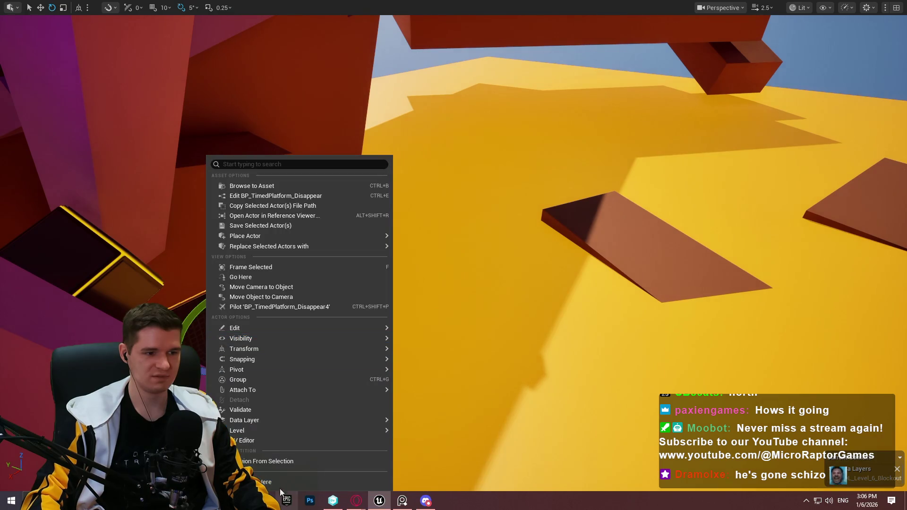
click(280, 486)
key(w)
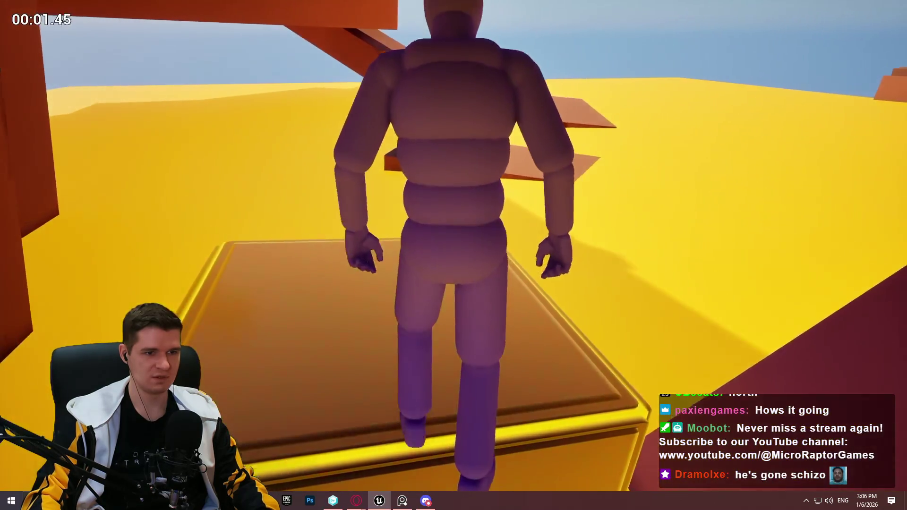
key(w)
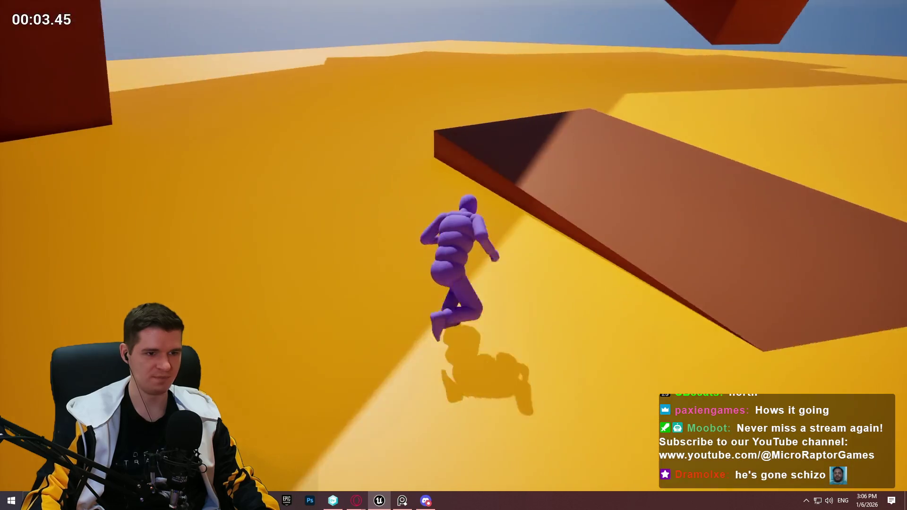
key(space)
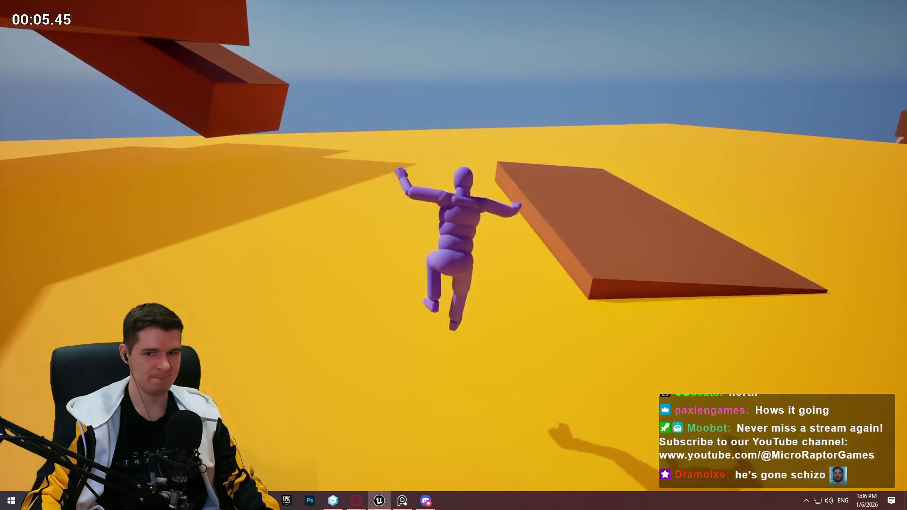
key(Escape)
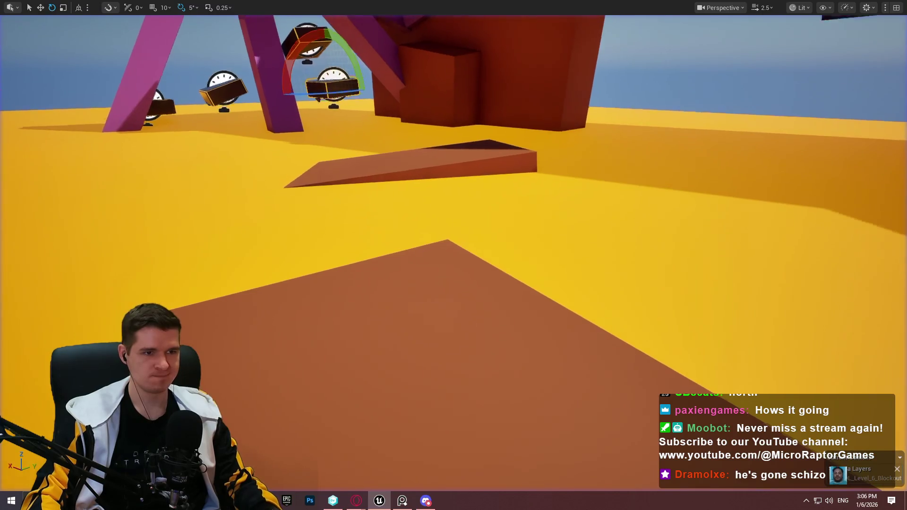
Fly the view around the orange structure to the beams and timed boxes, restoring the full layout
key(w)
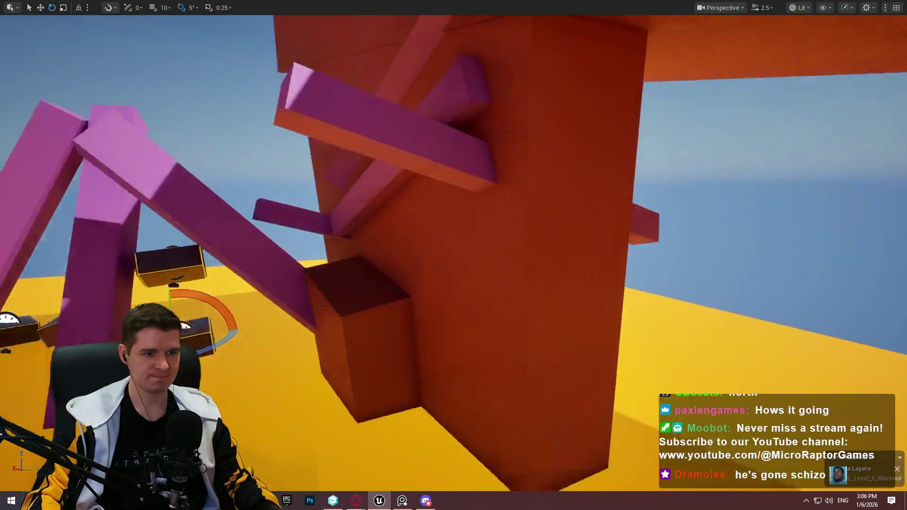
key(a)
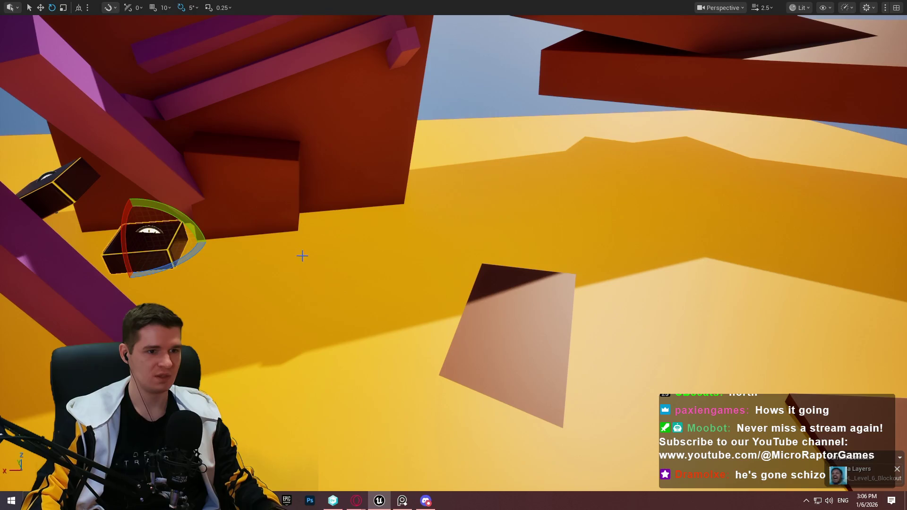
key(s)
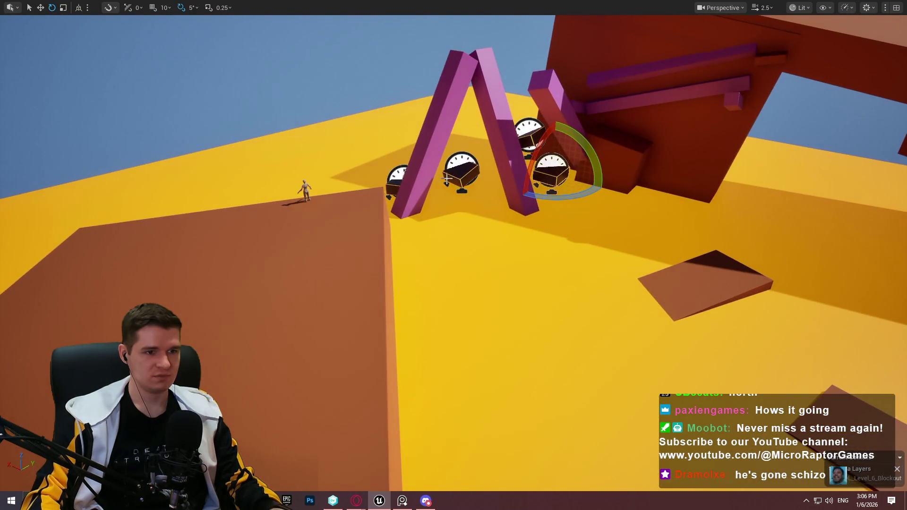
key(a)
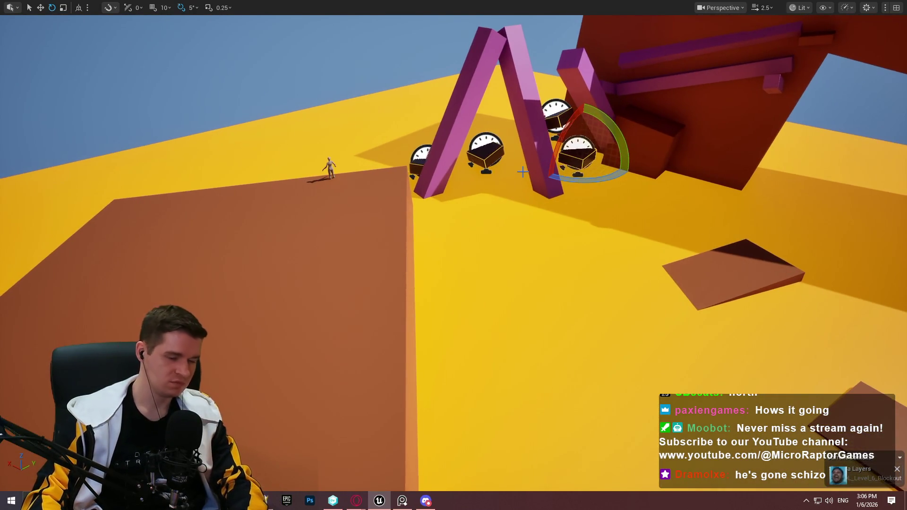
key(F11)
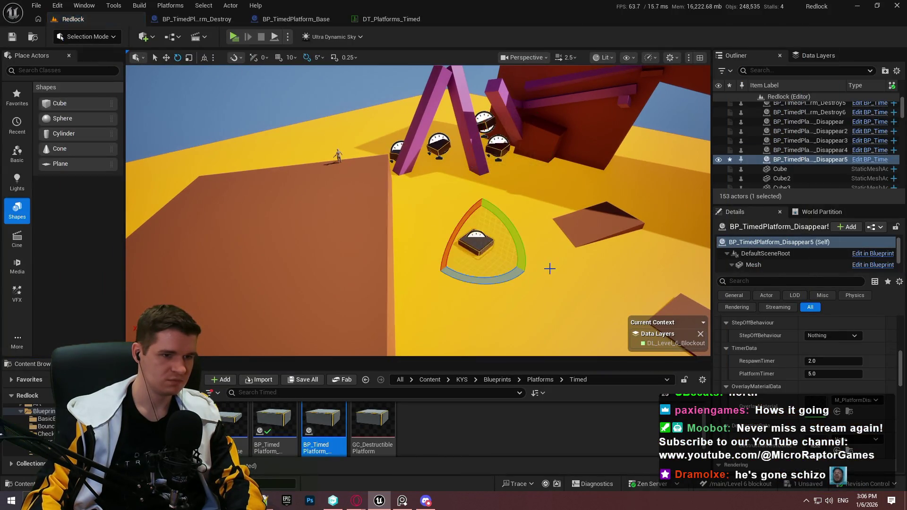
Return the viewport to full screen and frame the left brown slab and ramp
key(F11)
key(w)
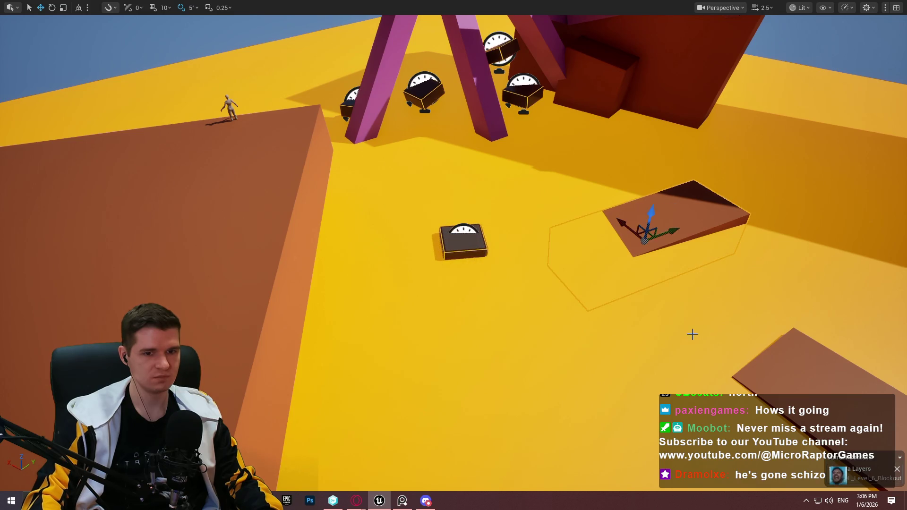
mouse_move(693, 335)
mouse_down()
mouse_move(629, 293)
mouse_move(600, 340)
mouse_move(581, 340)
mouse_move(595, 338)
mouse_up()
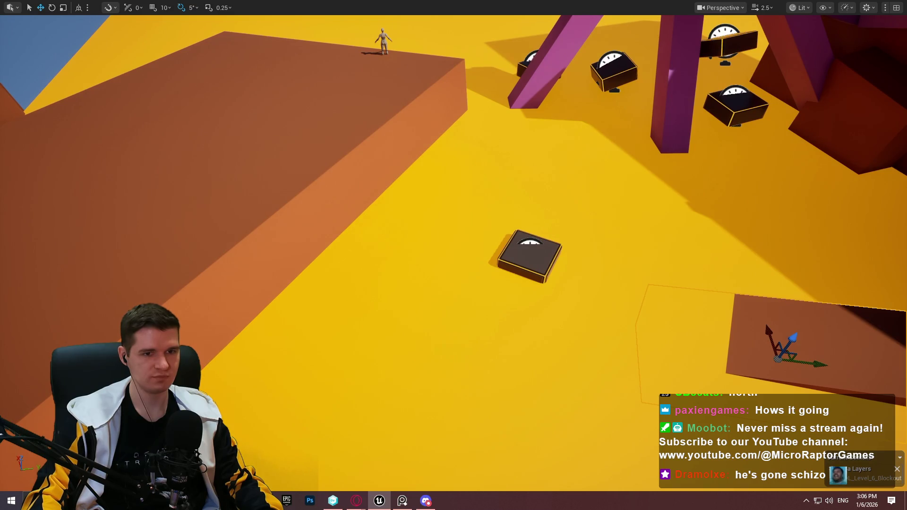
mouse_move(186, 112)
mouse_down()
mouse_move(168, 111)
mouse_move(186, 112)
mouse_up()
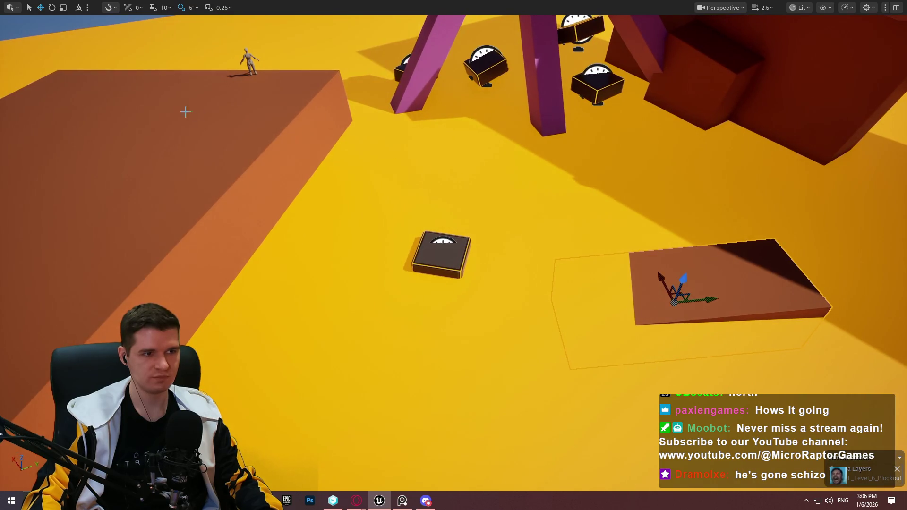
right_click(185, 112)
Play from the brown slab, jump onto the dark box and ramp, then stop the test
mouse_move(345, 385)
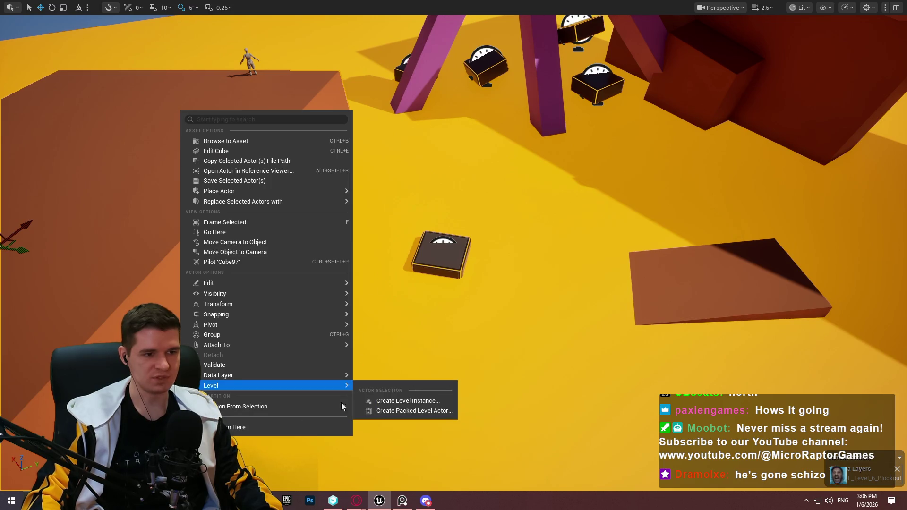
click(295, 429)
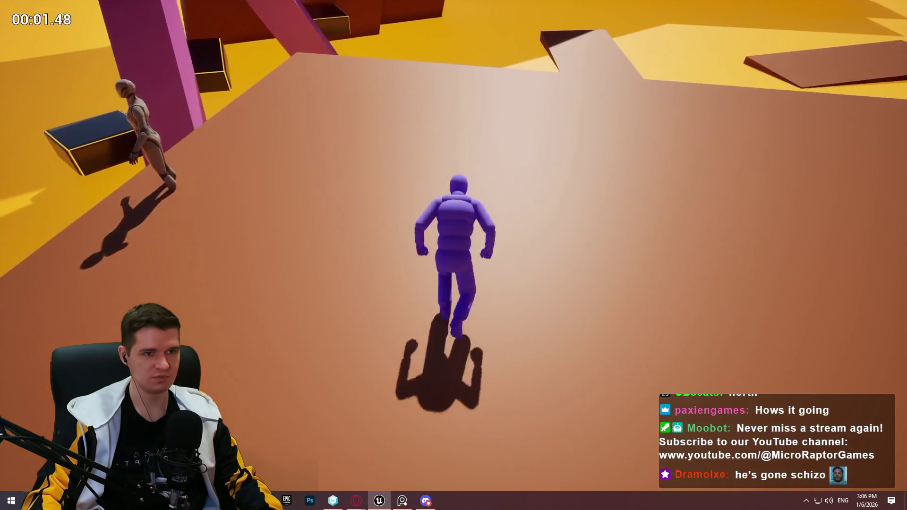
key(space)
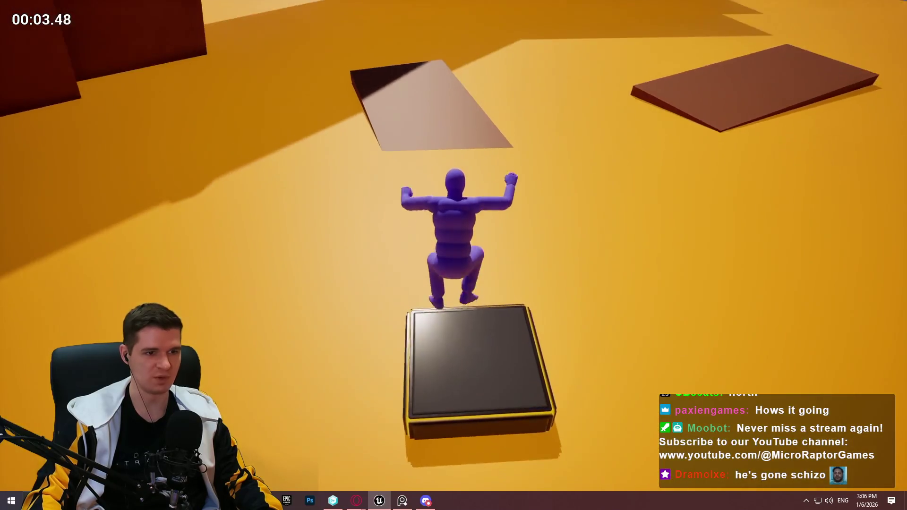
key(w)
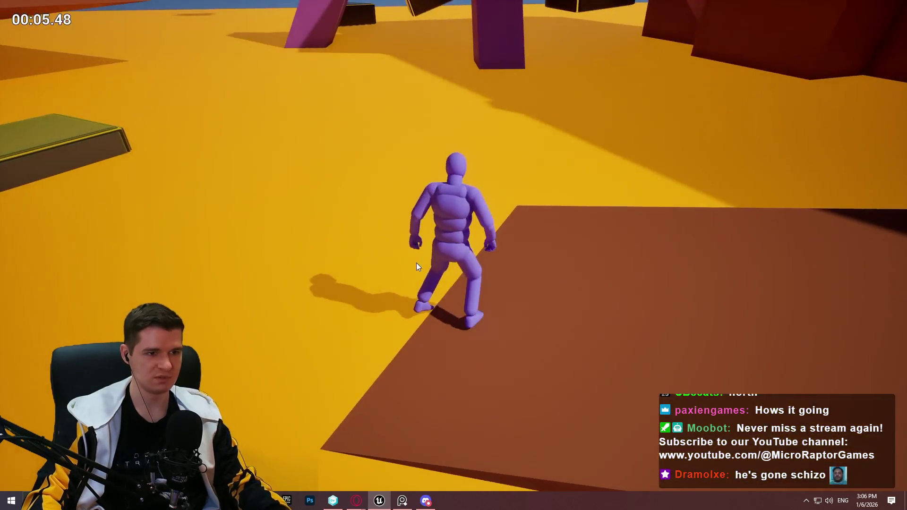
key(Escape)
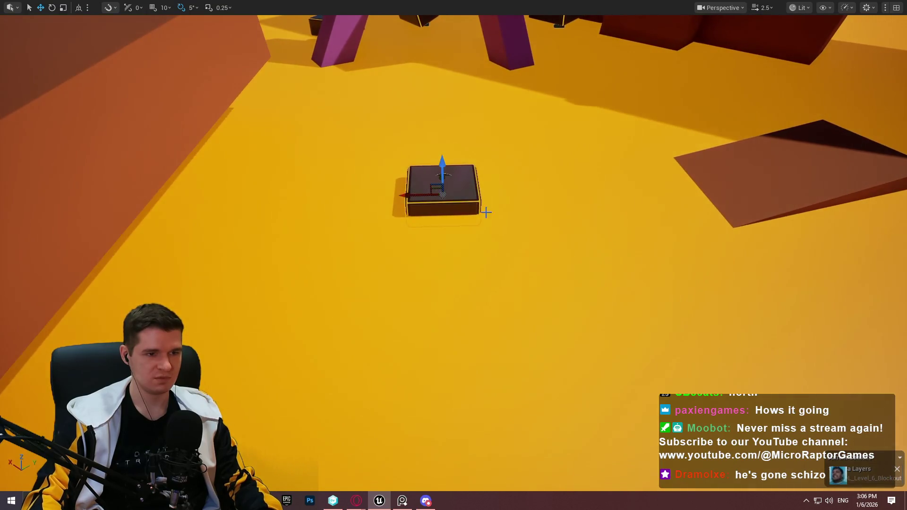
Move one dark box to the right, away from the other box
drag(486, 213, 520, 198)
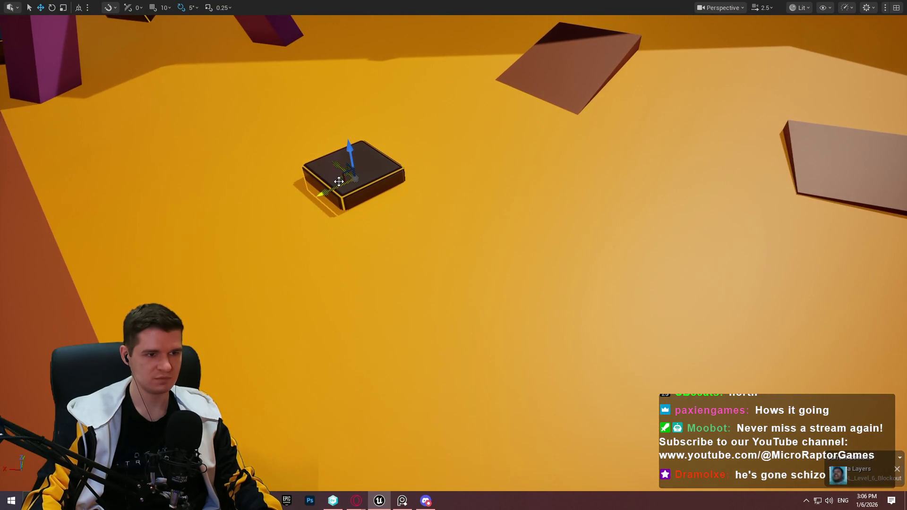
drag(408, 196, 597, 210)
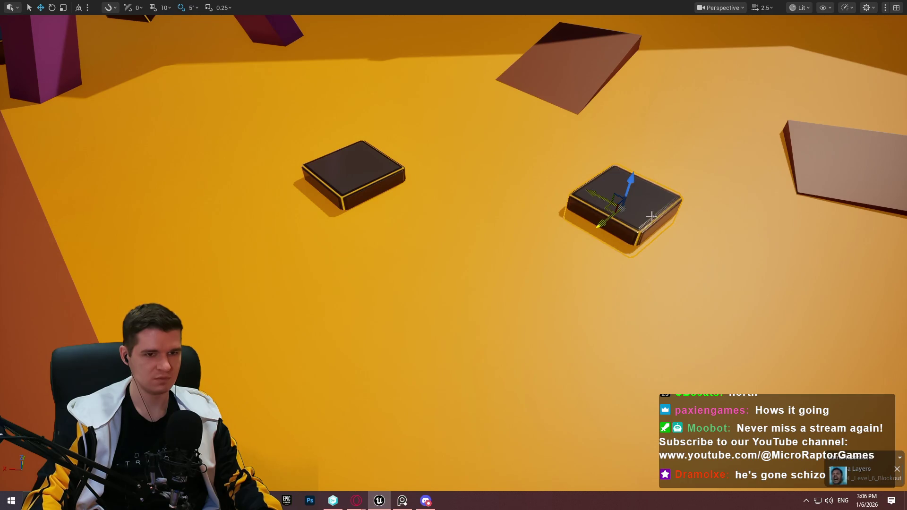
scroll(651, 215, down, 10)
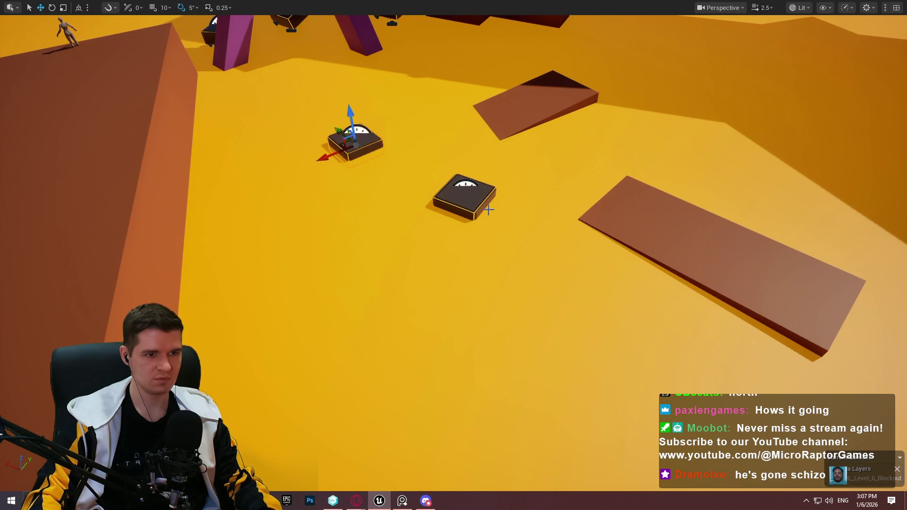
Move the brown wedge left and raise it above the floor, then play from there
drag(328, 153, 582, 229)
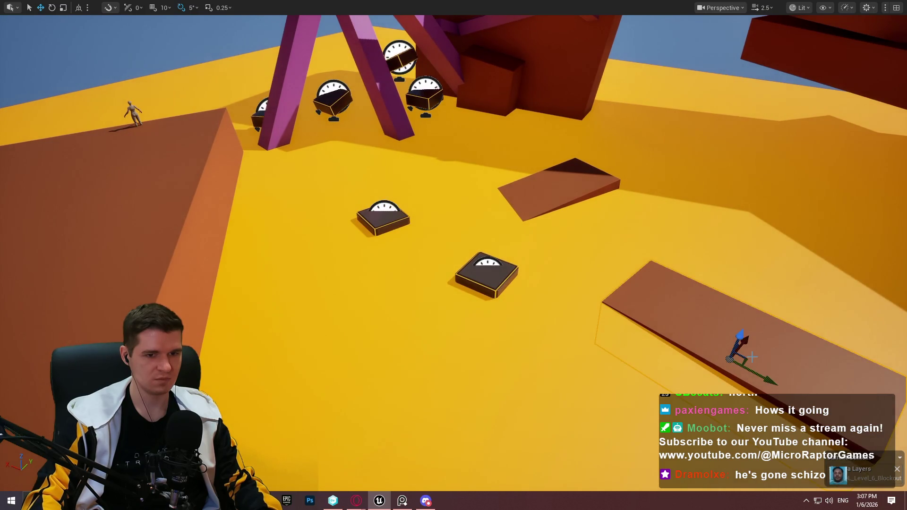
mouse_move(627, 339)
mouse_down()
mouse_move(363, 286)
mouse_move(335, 297)
mouse_up()
drag(310, 263, 295, 229)
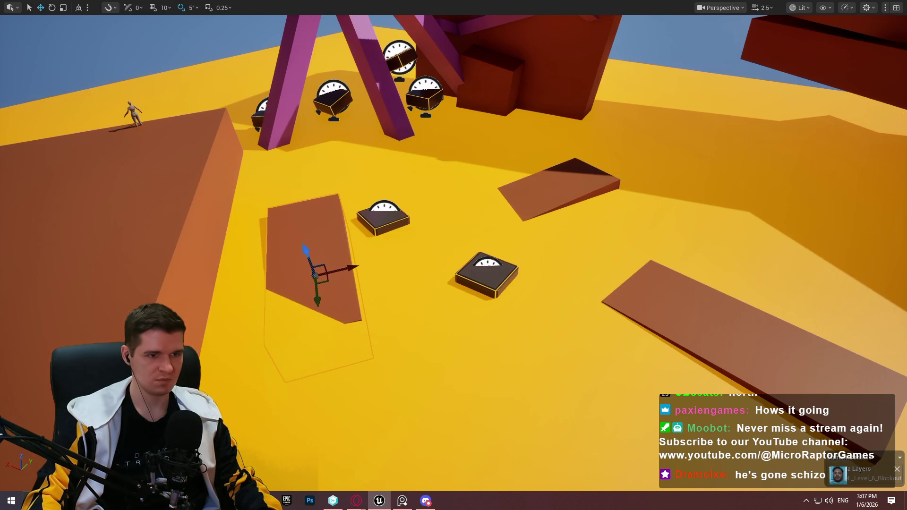
drag(386, 211, 386, 211)
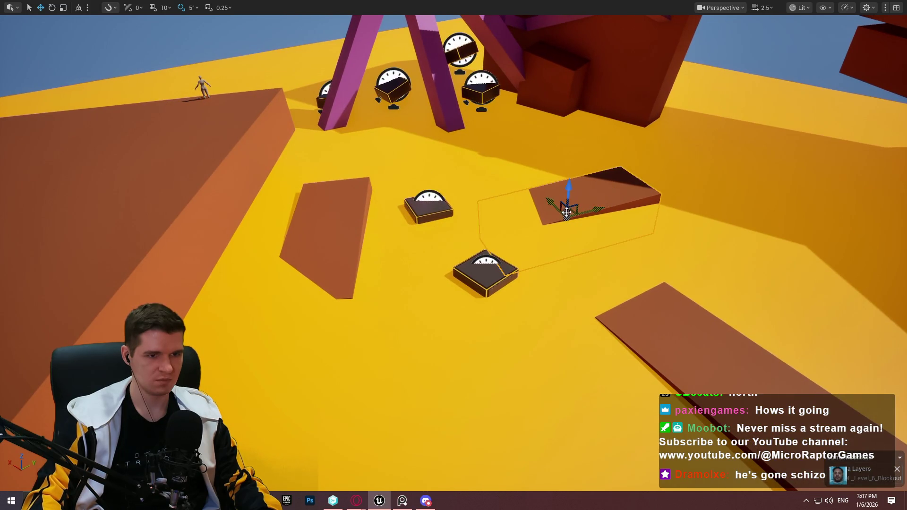
key(f)
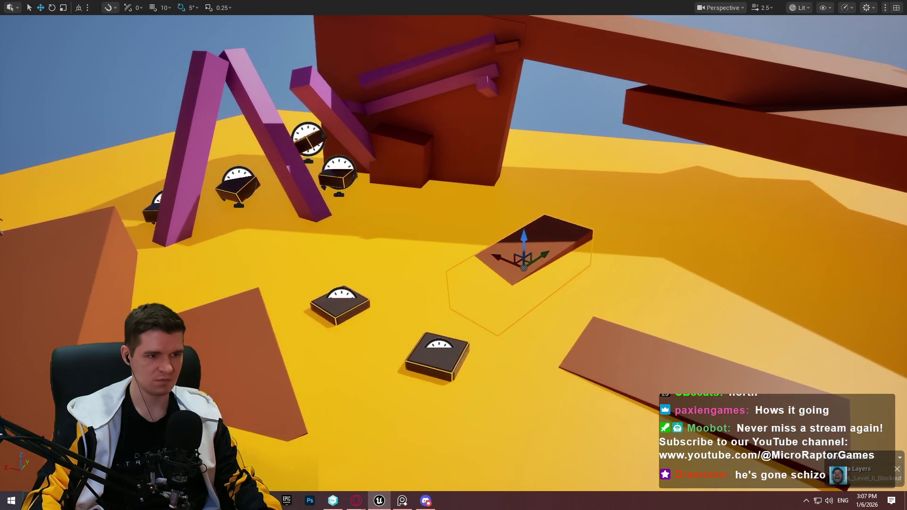
right_click(260, 360)
click(283, 404)
Run and jump across the dark blocks onto the brown slab, then stop the playtest
key(w)
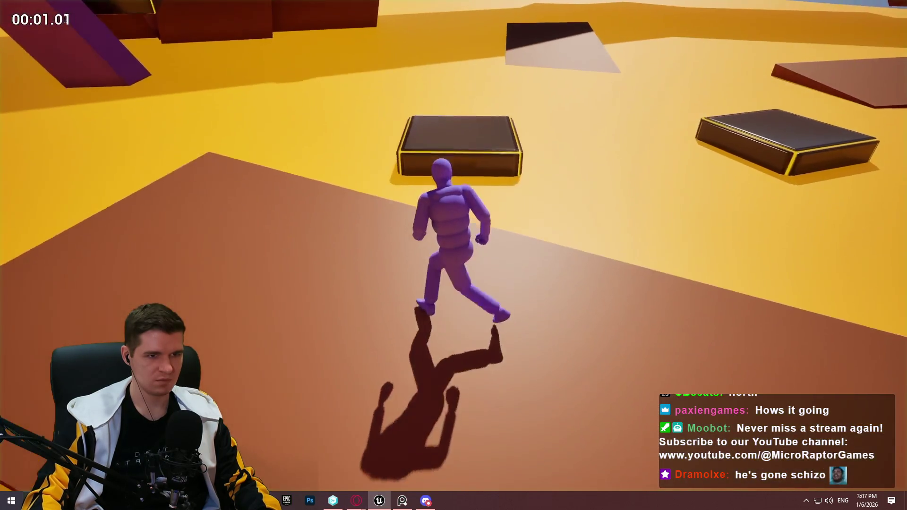
key(space)
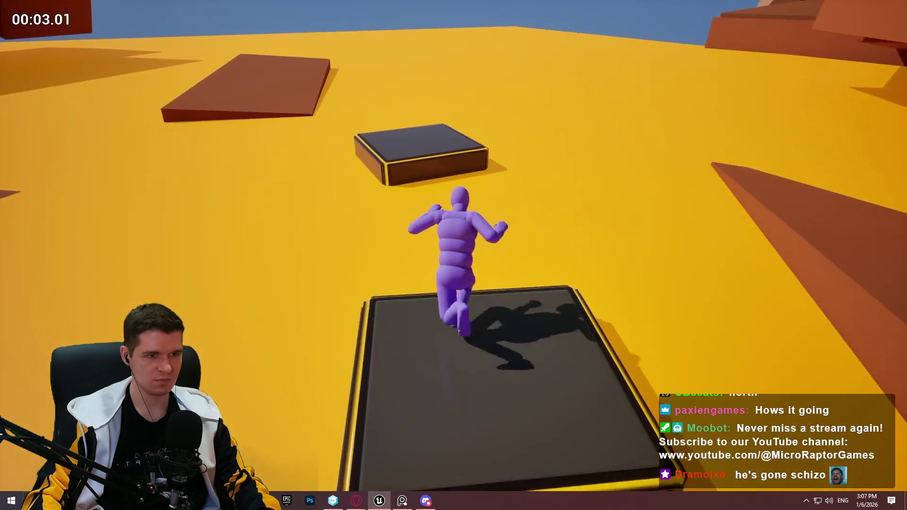
key(space)
key(space)
key(w)
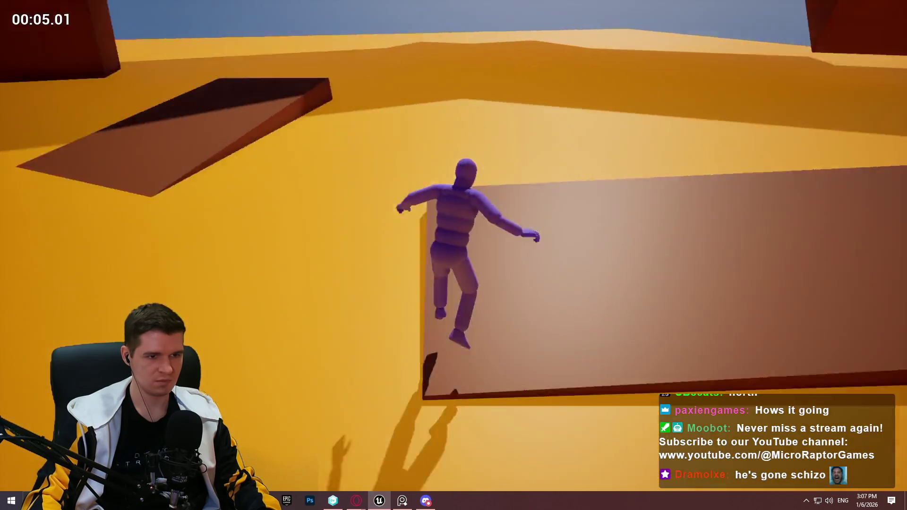
key(w)
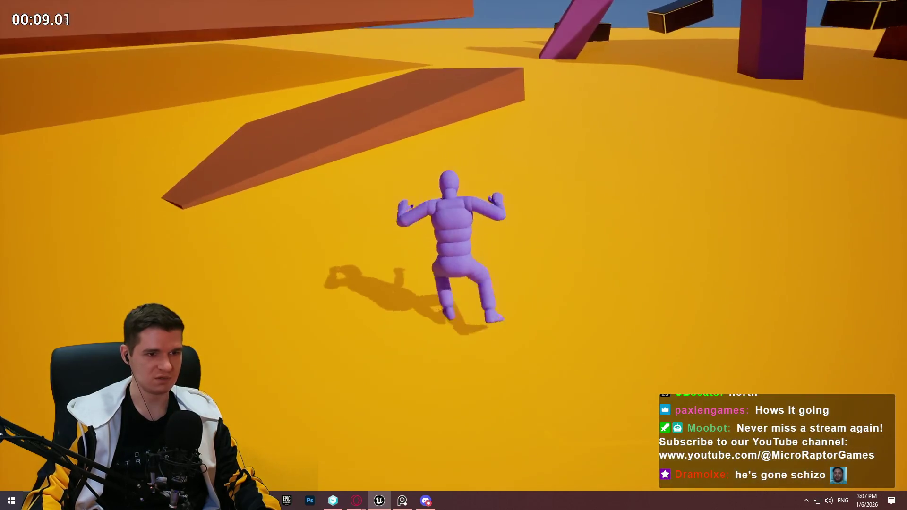
key(w)
key(w)
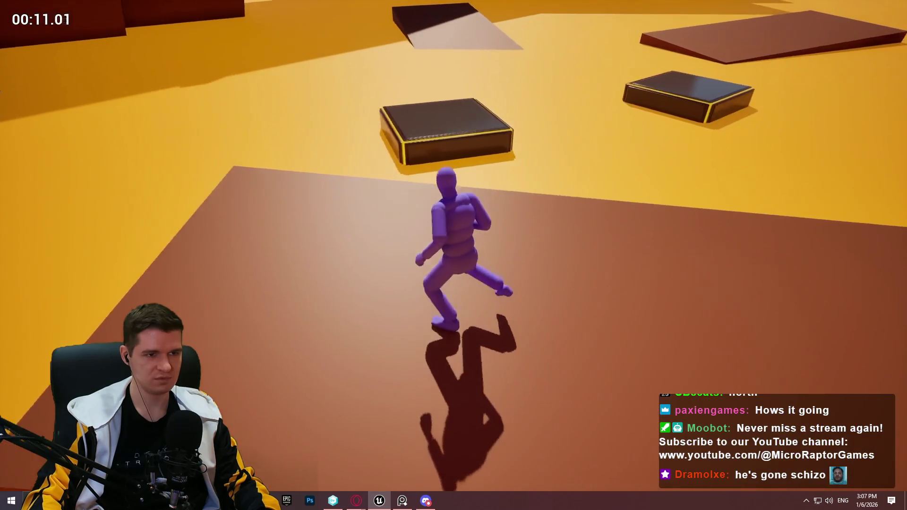
key(space)
key(w)
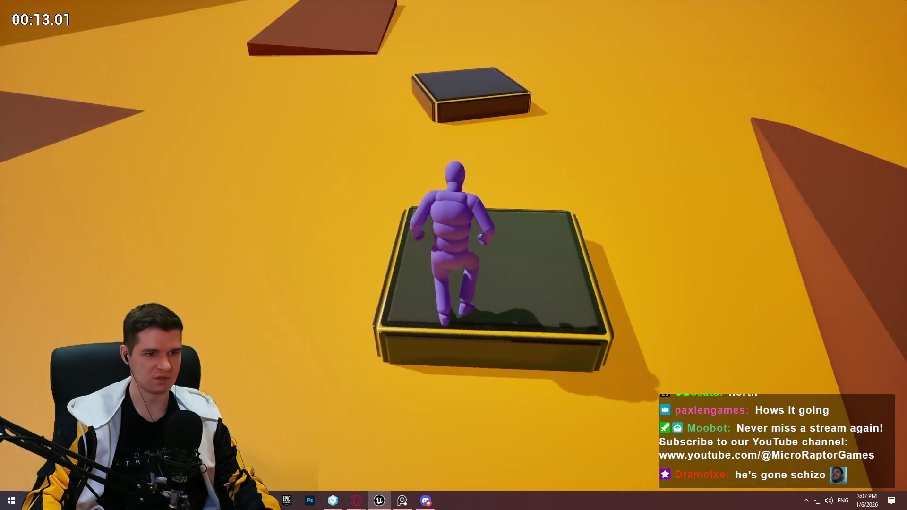
key(space)
key(w)
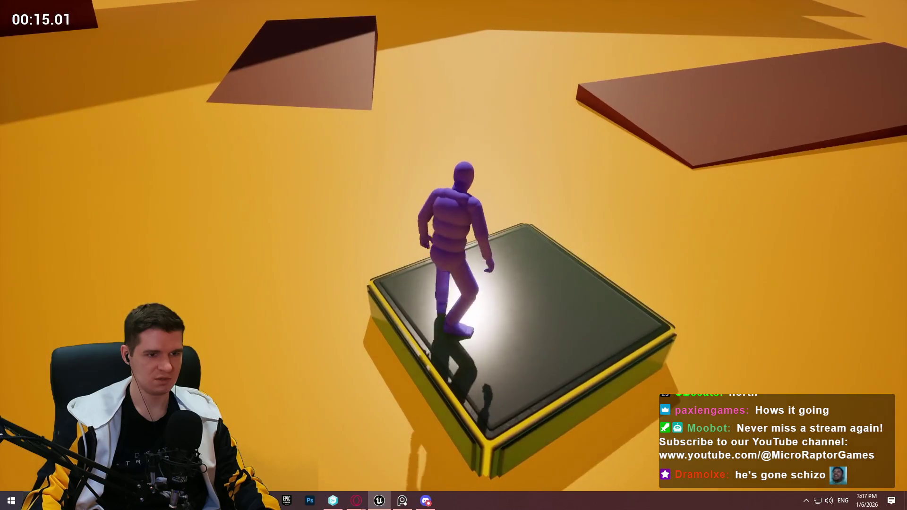
key(space)
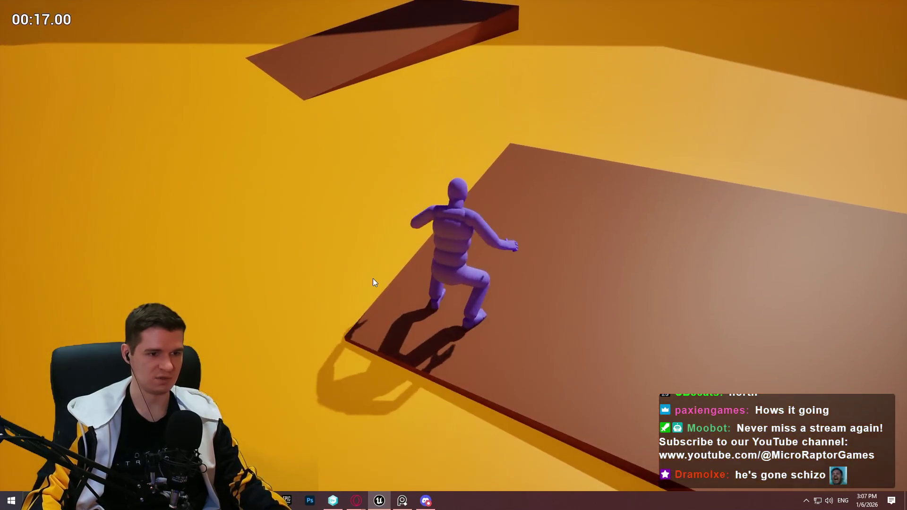
key(Escape)
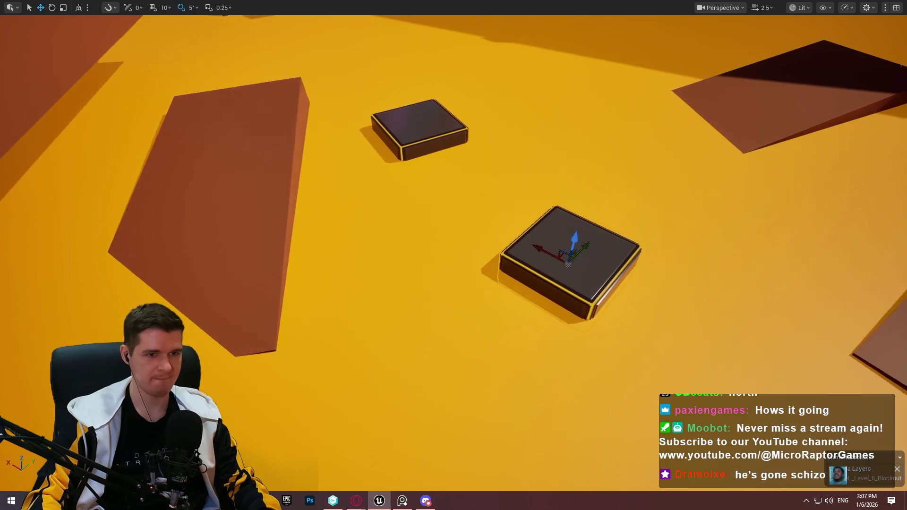
Start a second playtest from a nearby spot, jump onto the dark platform, and stop
drag(593, 261, 593, 261)
right_click(207, 136)
click(302, 446)
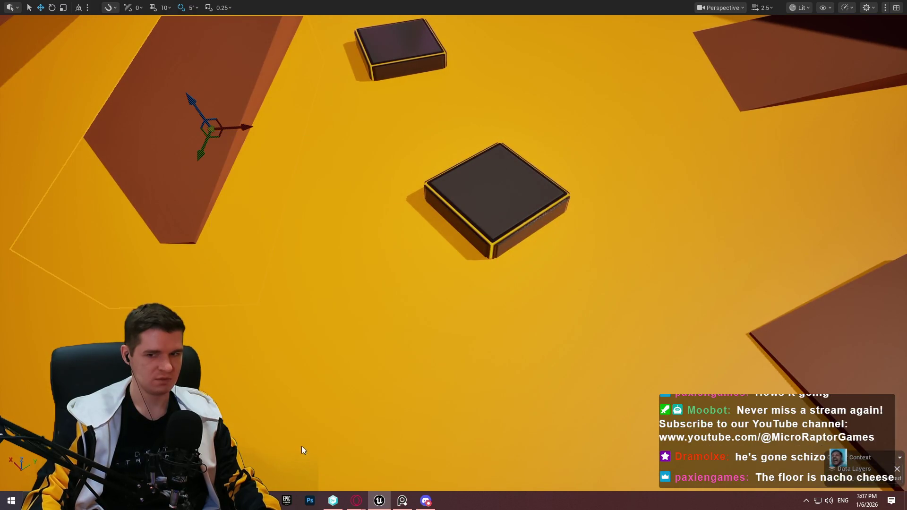
key(w)
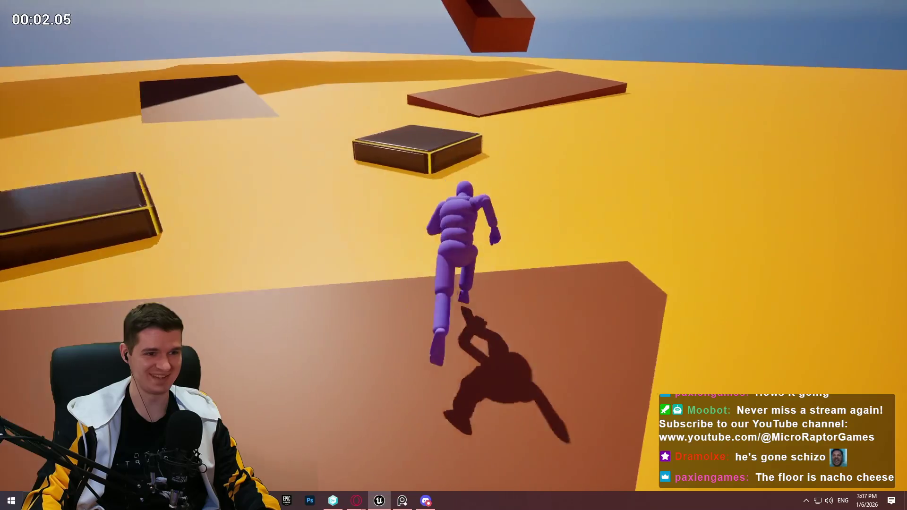
key(space)
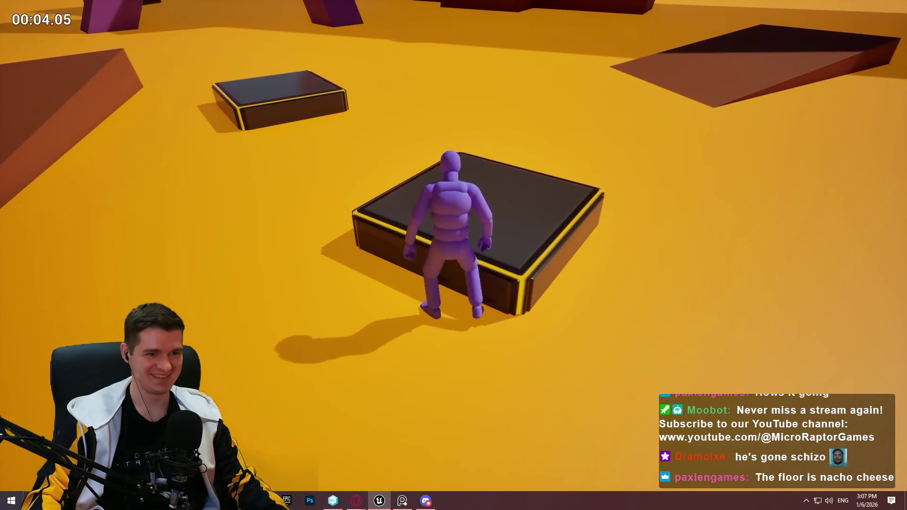
key(Escape)
scroll(524, 241, up, 3)
scroll(362, 168, down, 3)
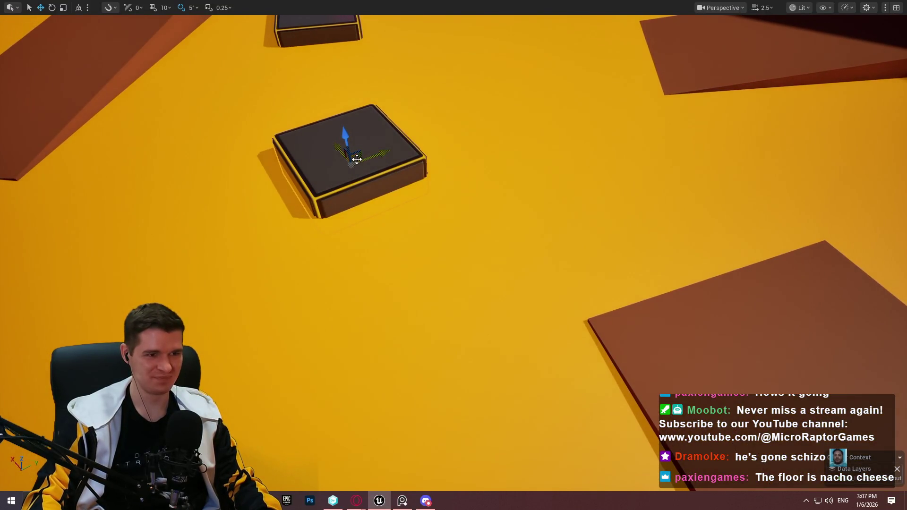
Duplicate the dark platform, placing the copy nearer and nudging it up and right
mouse_move(364, 163)
alt+mouse_down()
mouse_move(389, 282)
mouse_move(367, 356)
mouse_move(345, 390)
mouse_move(325, 346)
alt+mouse_up()
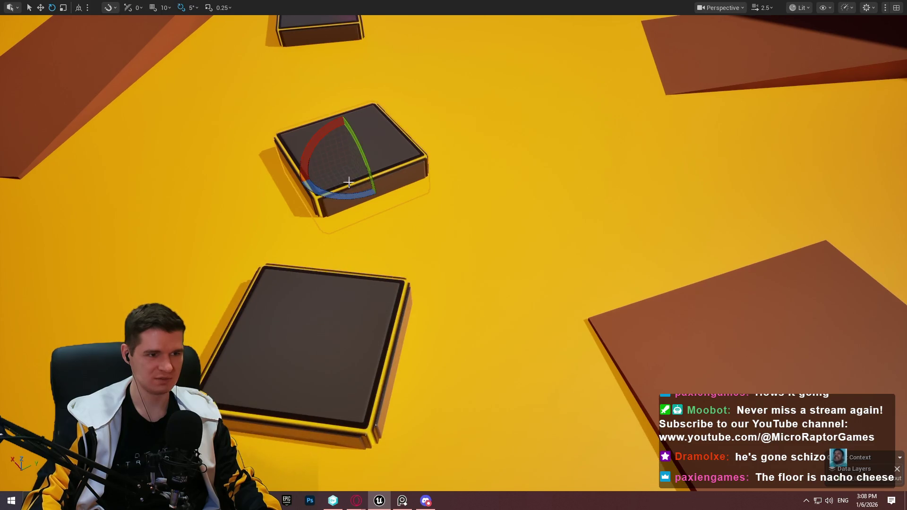
drag(386, 145, 396, 136)
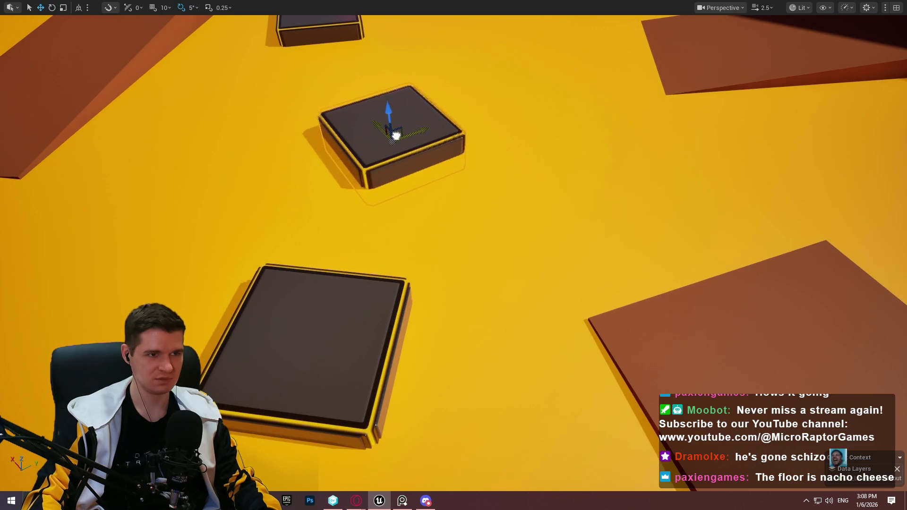
scroll(451, 175, down, 3)
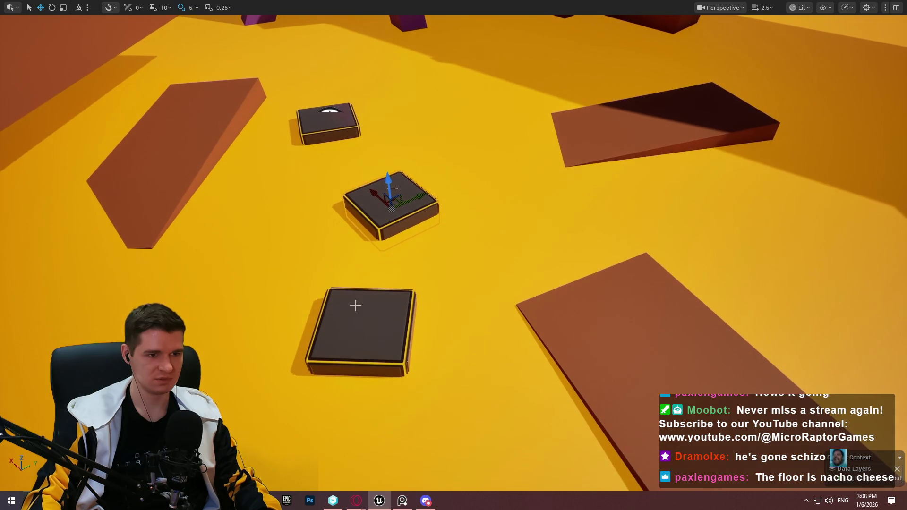
Shift Cube97 right and up so three dark boxes step toward the brown slab, then play
mouse_move(578, 339)
mouse_down()
mouse_move(542, 293)
mouse_move(629, 303)
mouse_up()
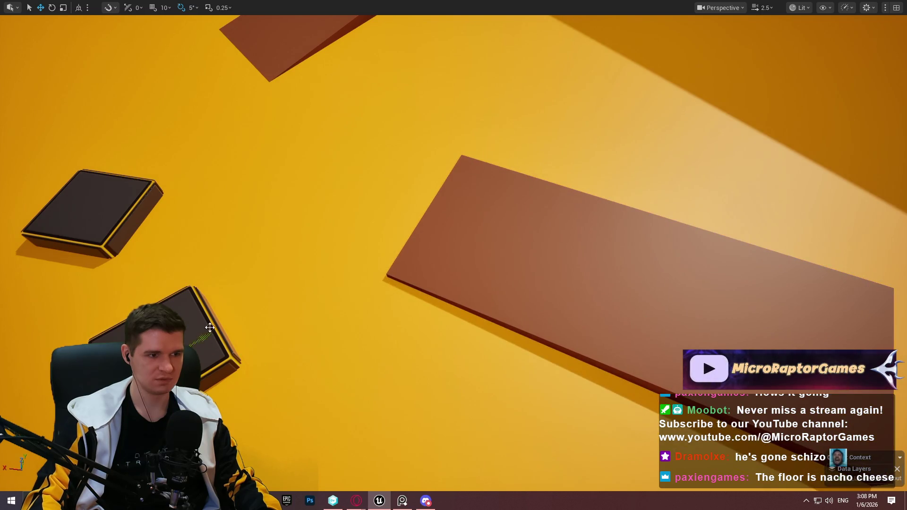
drag(176, 341, 237, 329)
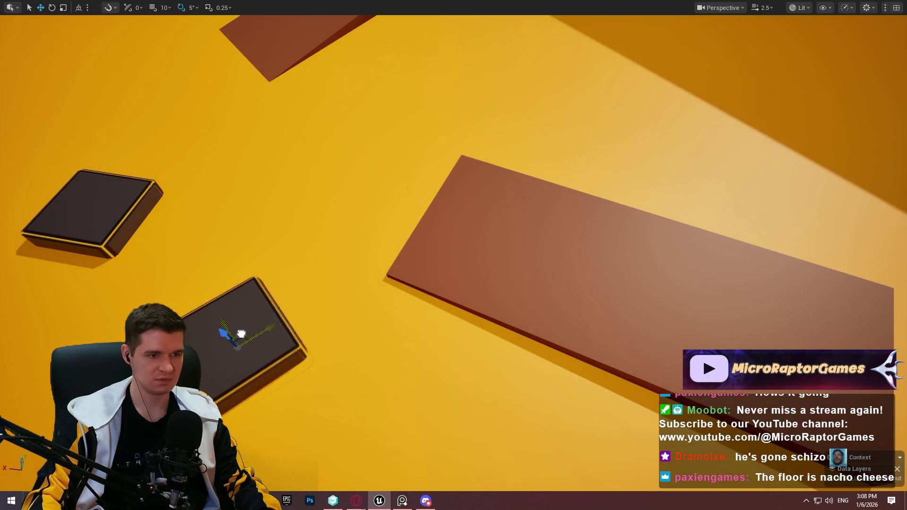
key(f)
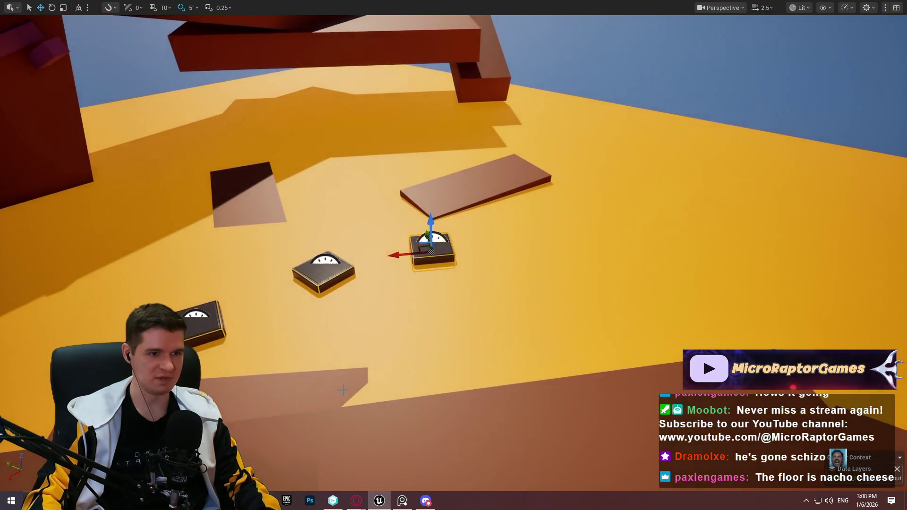
drag(343, 391, 463, 340)
right_click(481, 378)
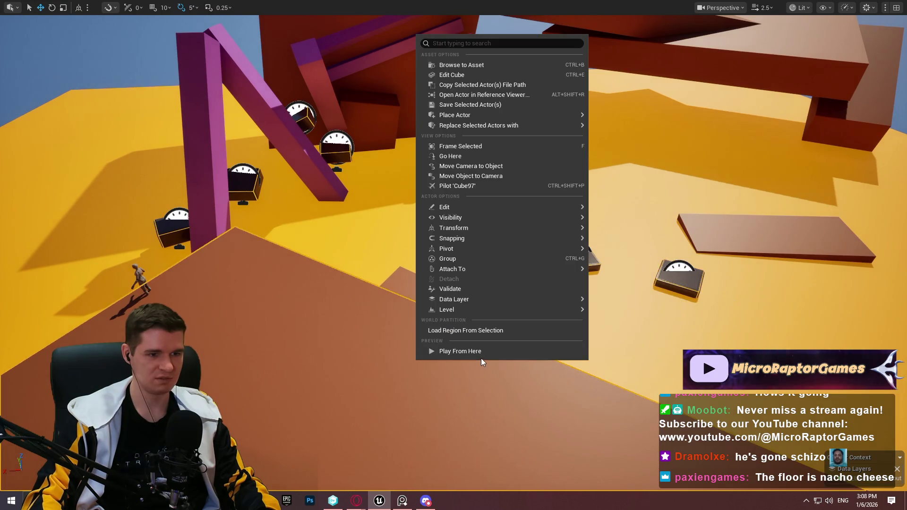
click(482, 352)
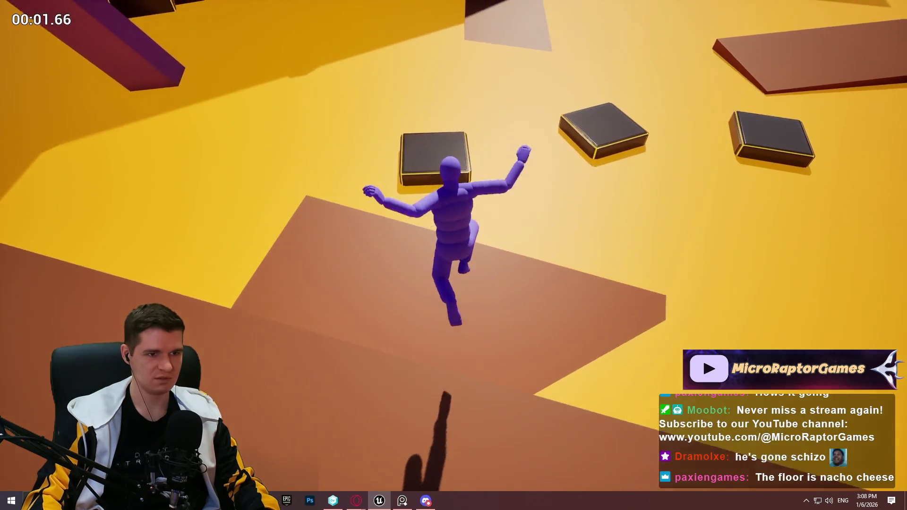
Jump across the dark platforms, up the brown ramps toward the pink beams and orange ledges, then stop
key(space)
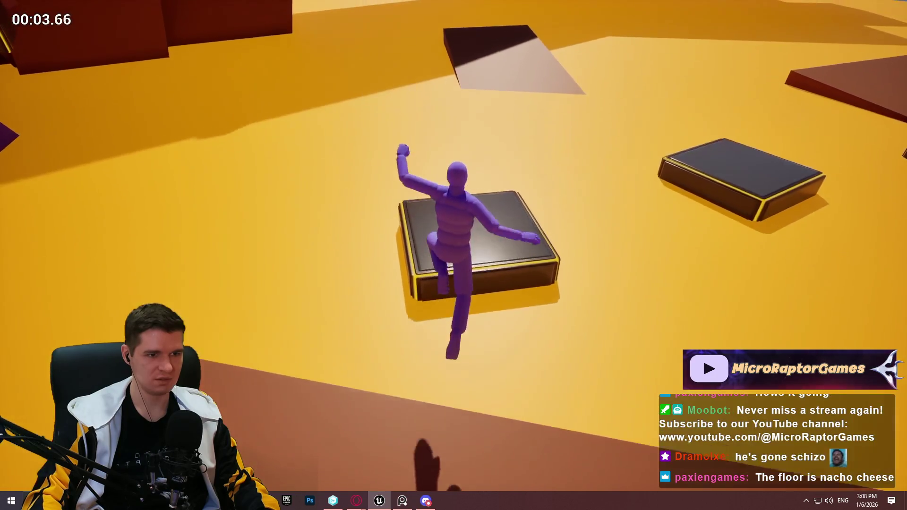
key(space)
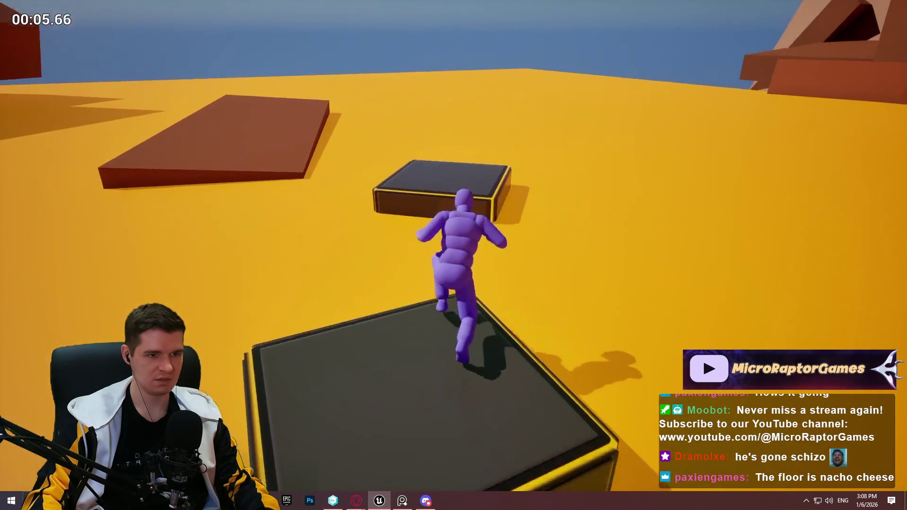
key(space)
key(space)
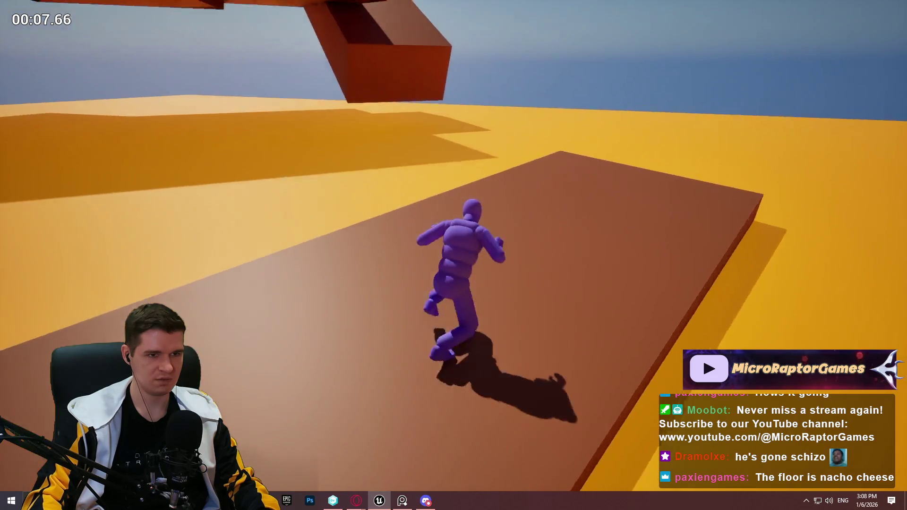
key(w)
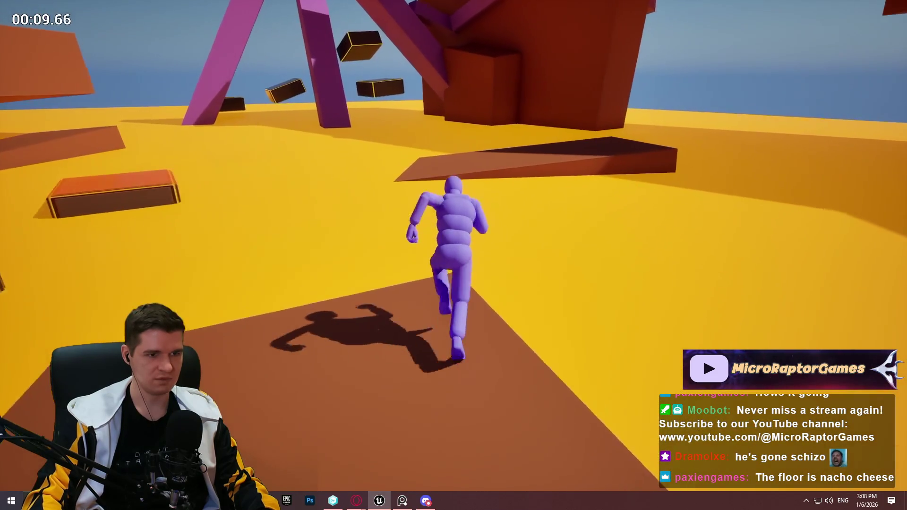
key(space)
key(space)
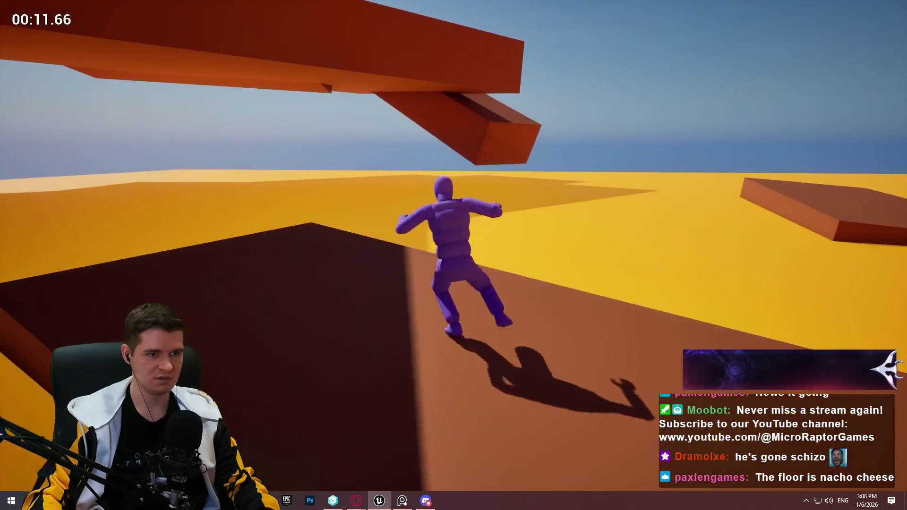
key(space)
key(space)
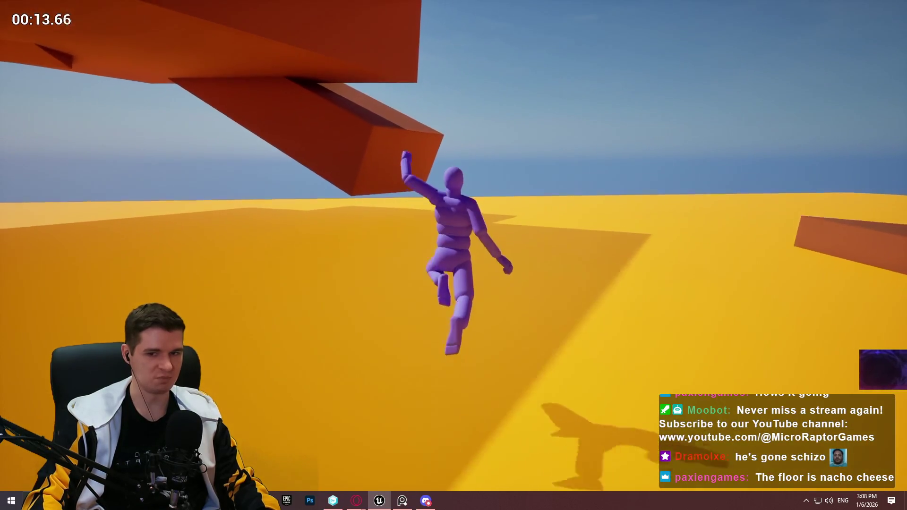
key(space)
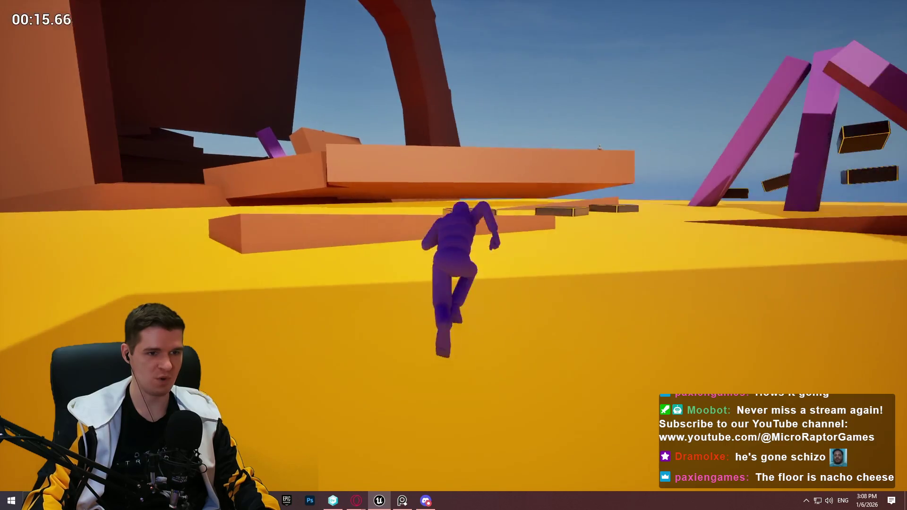
key(space)
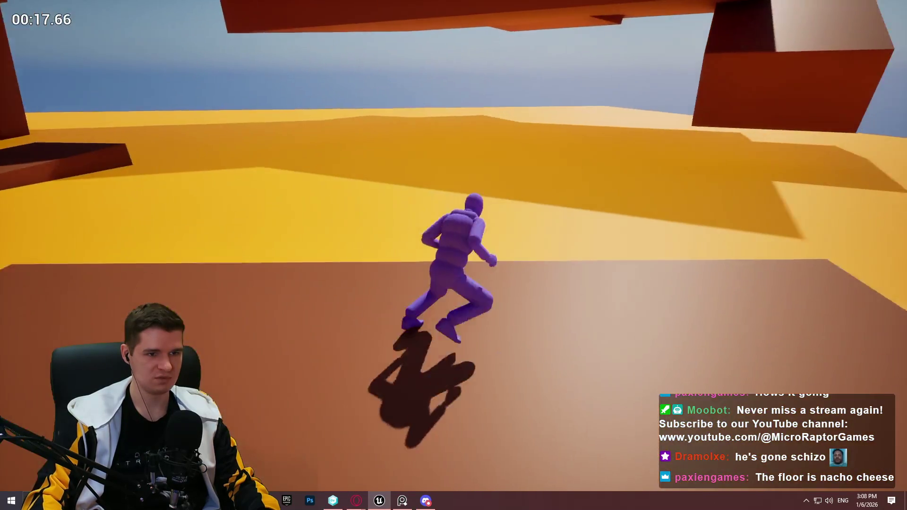
key(space)
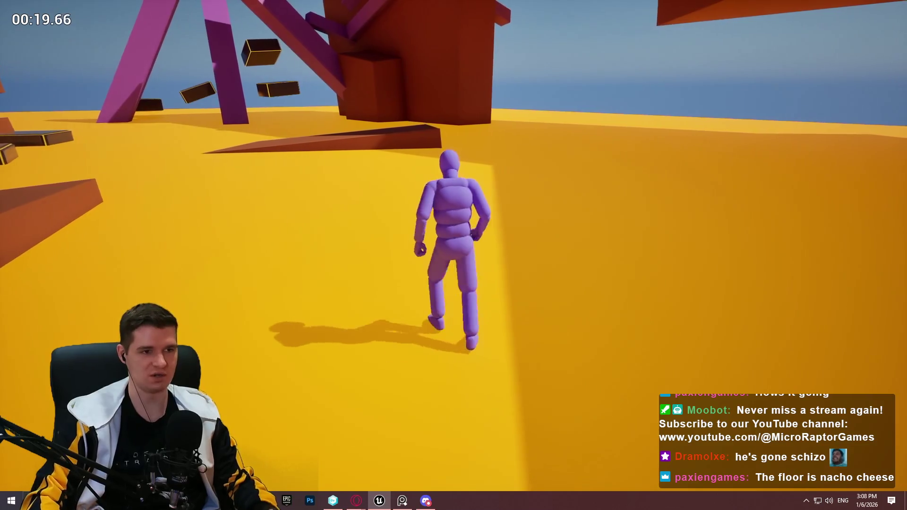
key(space)
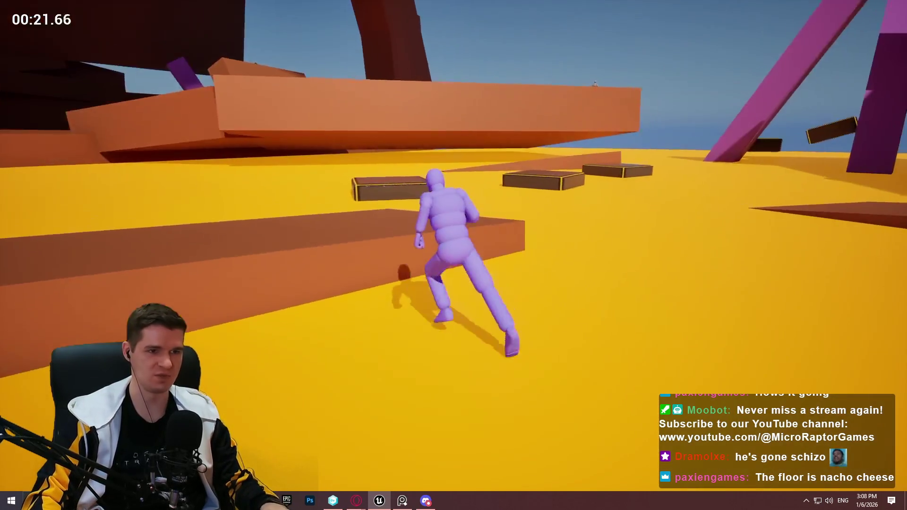
key(space)
key(Escape)
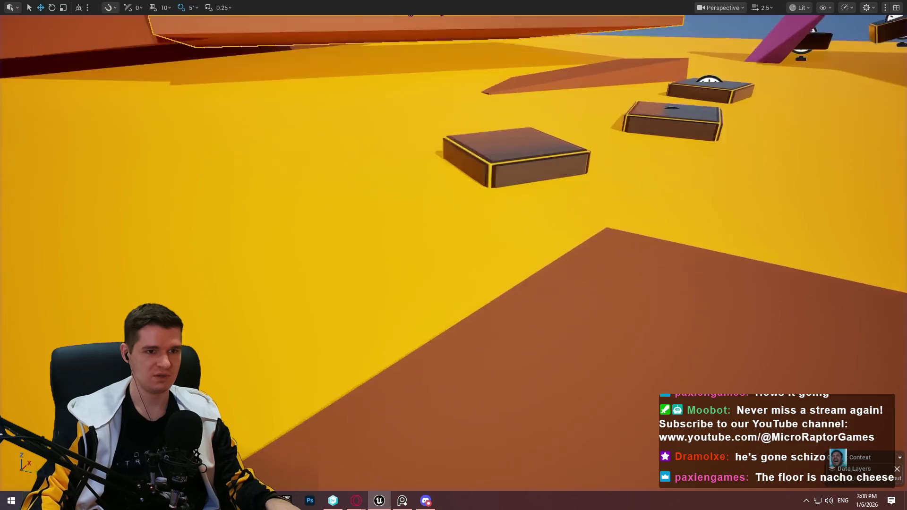
Fly the view over the timed platforms and play from the ramp at Cube123
drag(301, 125, 301, 125)
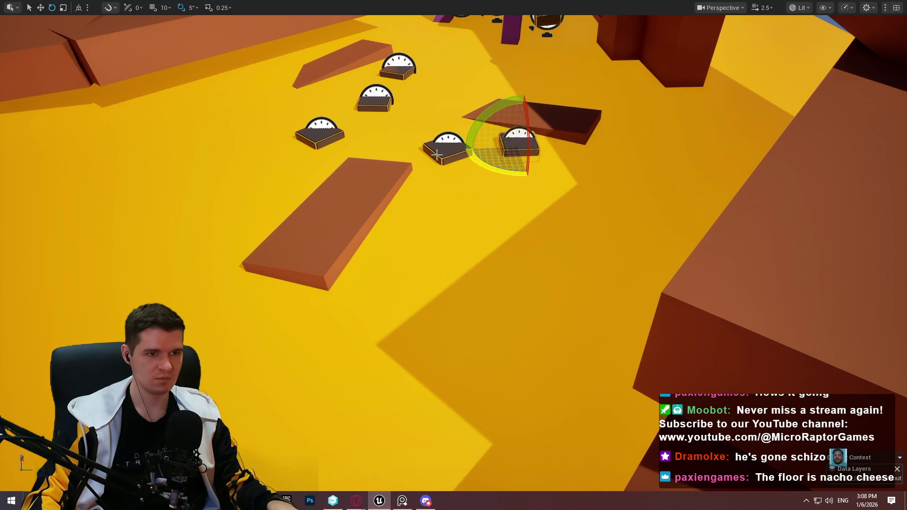
drag(467, 161, 440, 155)
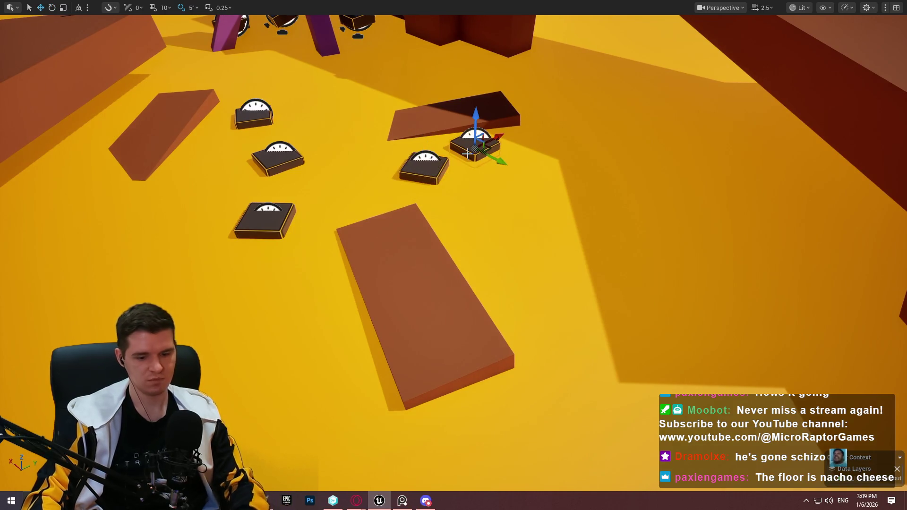
right_click(398, 242)
click(470, 482)
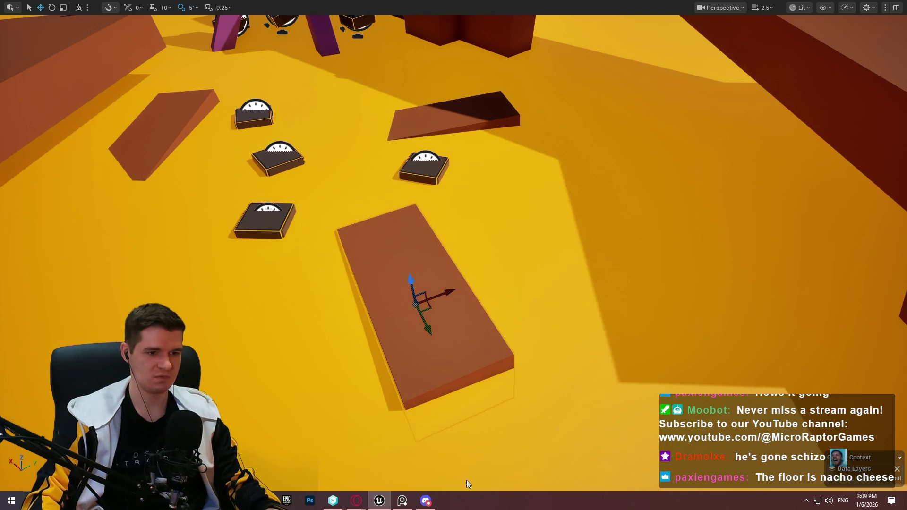
Run across and jump onto the lone timed box, then end the playtest
key(w)
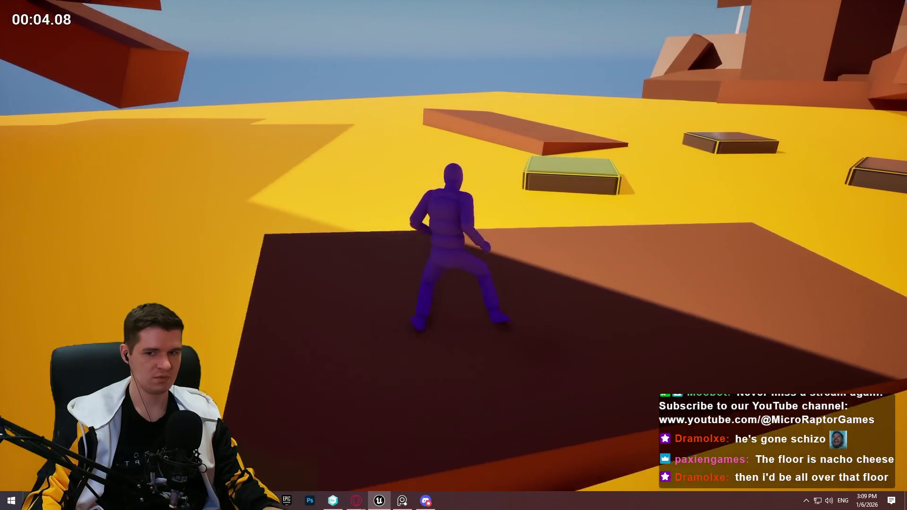
key(space)
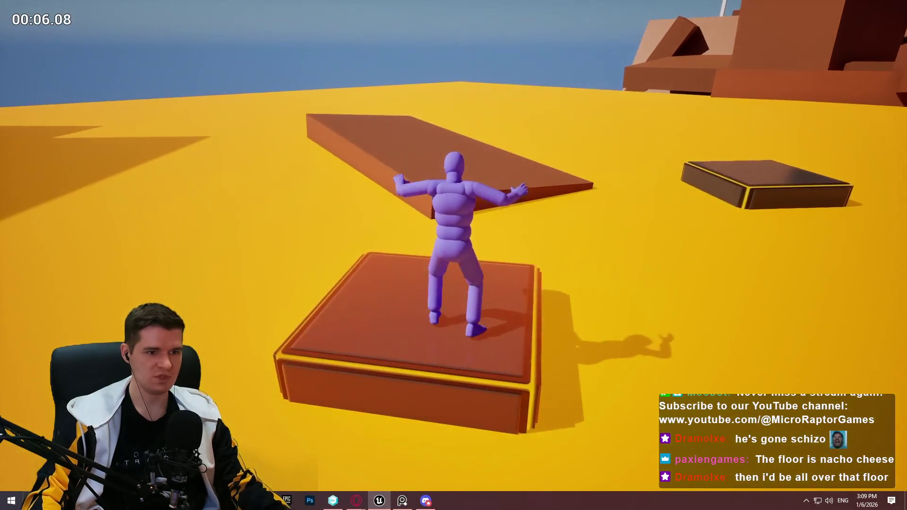
key(Escape)
scroll(481, 188, down, 3)
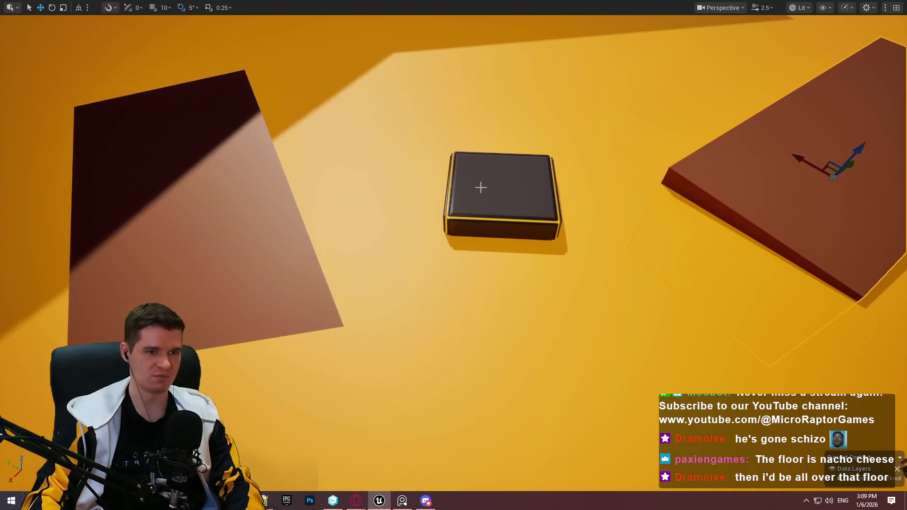
Delete the dark timed platform and select the block buried beneath the floor
key(Delete)
click(782, 184)
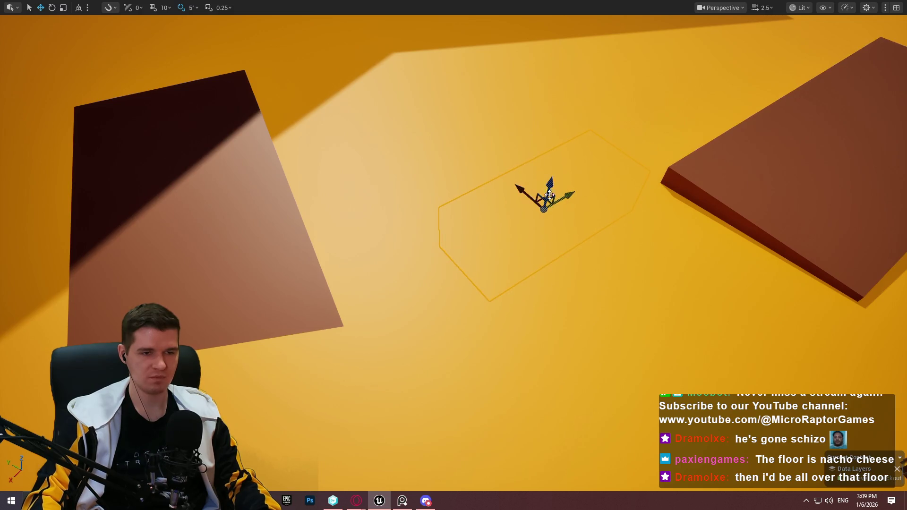
mouse_move(635, 75)
mouse_down()
mouse_move(614, 94)
mouse_move(643, 57)
mouse_move(628, 85)
mouse_move(634, 75)
mouse_up()
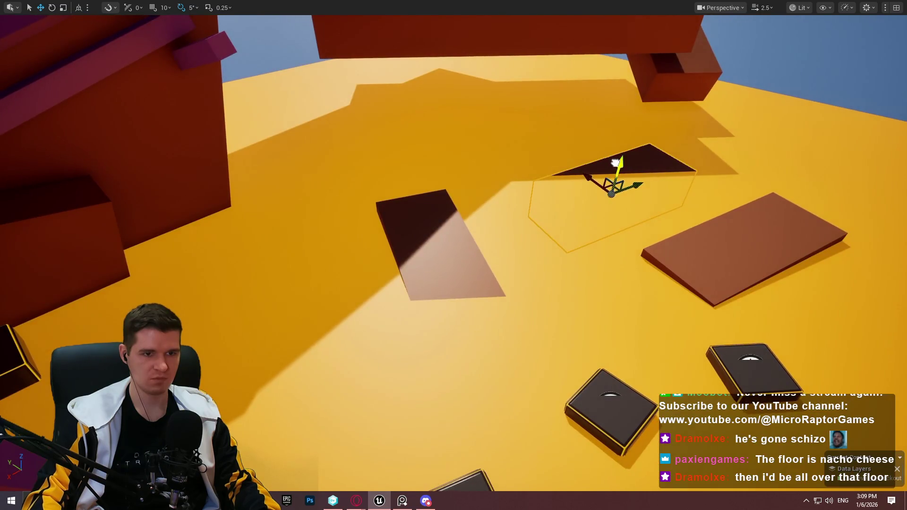
Raise that block above the floor and rescale it into a small square brown block
drag(615, 162, 634, 146)
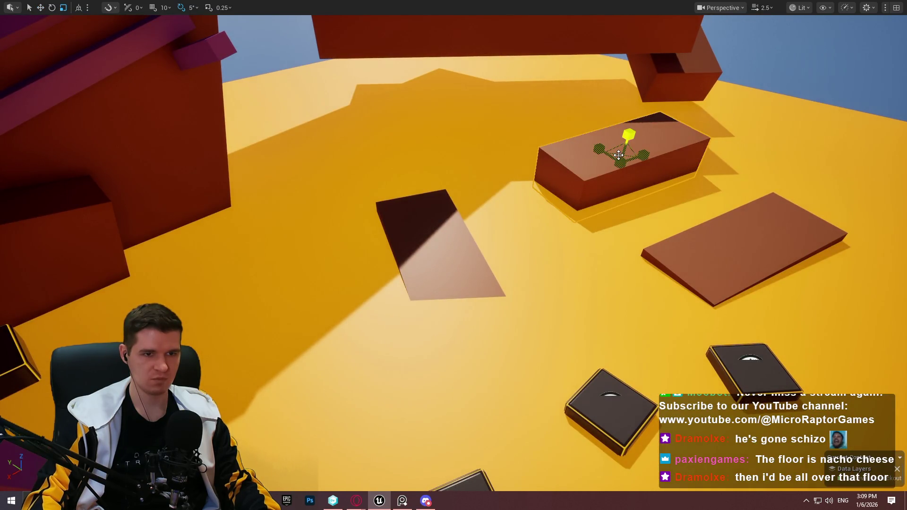
drag(599, 150, 596, 150)
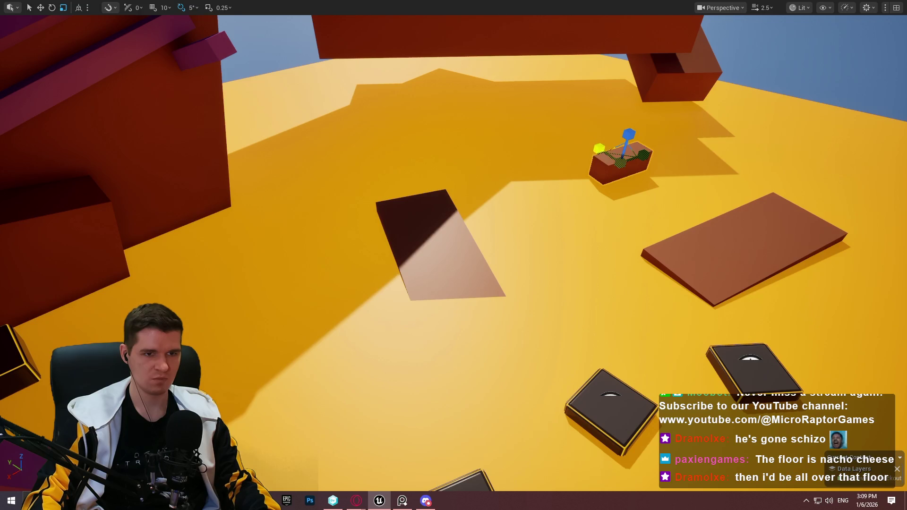
mouse_move(599, 149)
mouse_down()
mouse_move(610, 150)
mouse_move(584, 266)
mouse_up()
scroll(584, 266, down, 3)
scroll(584, 266, up, 3)
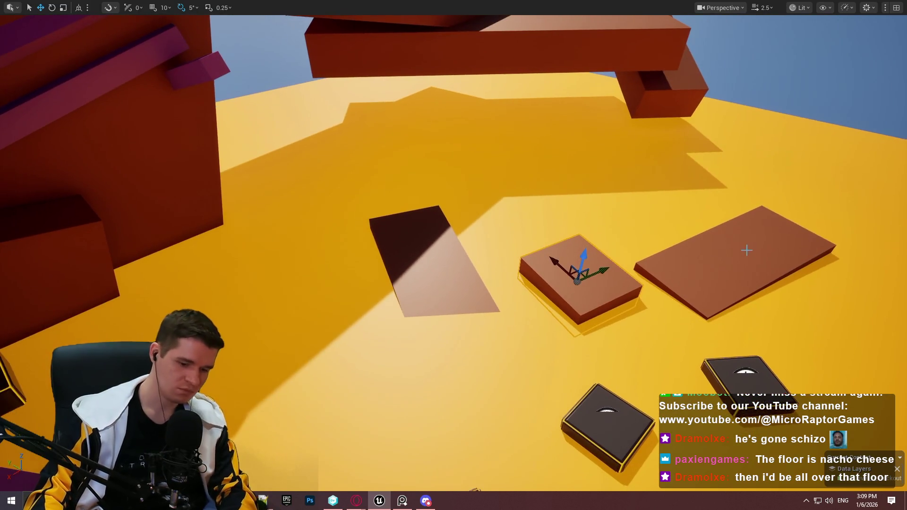
Drop the pink beam to the floor, slide it across, and tilt it 40 degrees
key(Delete)
drag(640, 256, 402, 112)
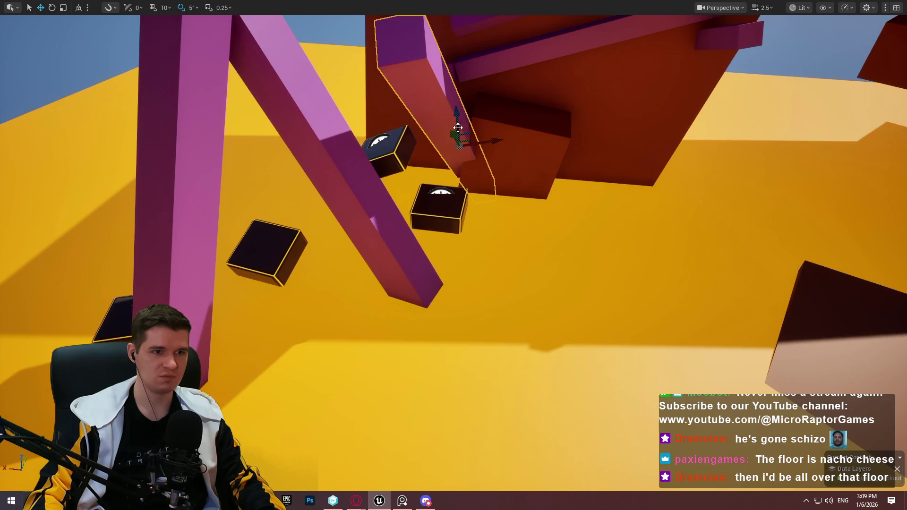
drag(481, 140, 435, 199)
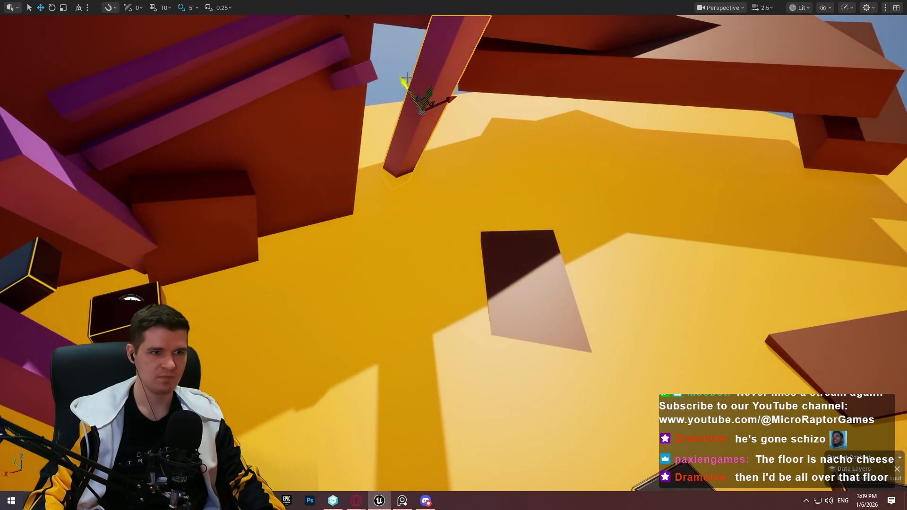
key(End)
key(End)
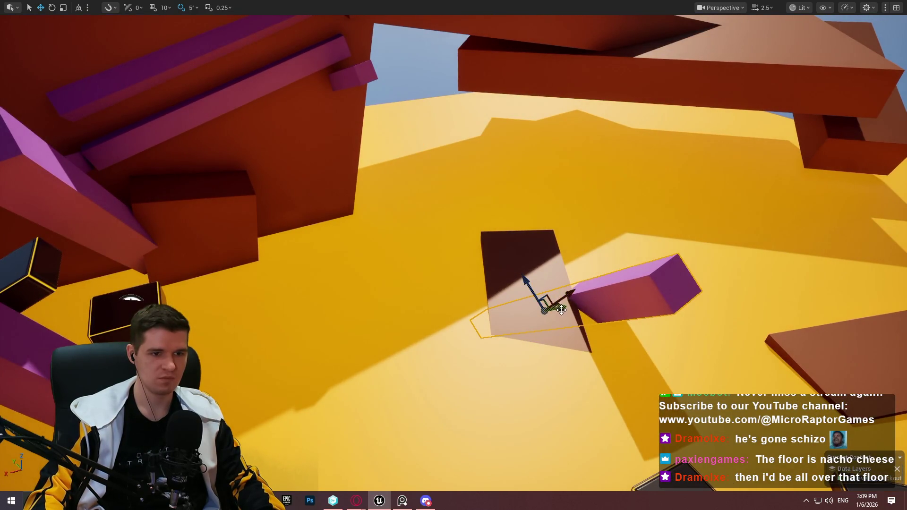
drag(562, 309, 702, 311)
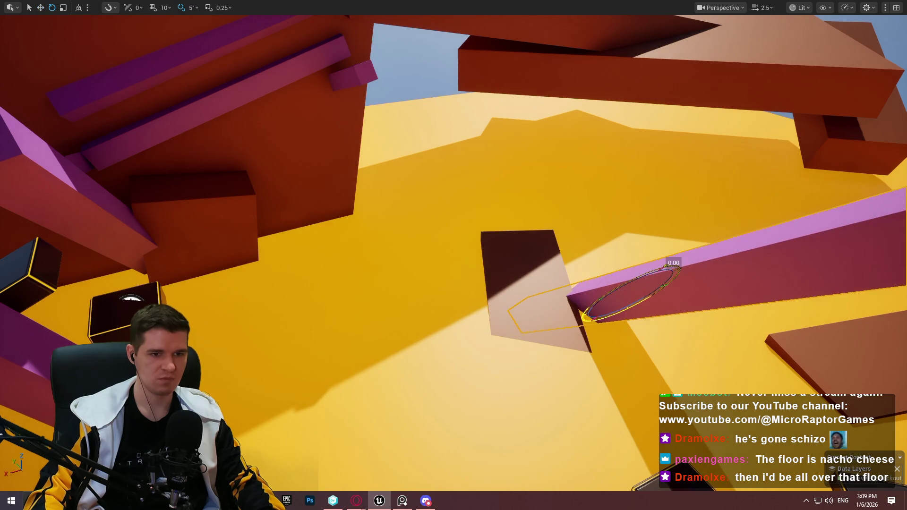
mouse_move(671, 267)
mouse_down()
mouse_move(695, 264)
mouse_move(689, 283)
mouse_move(698, 303)
mouse_move(690, 305)
mouse_up()
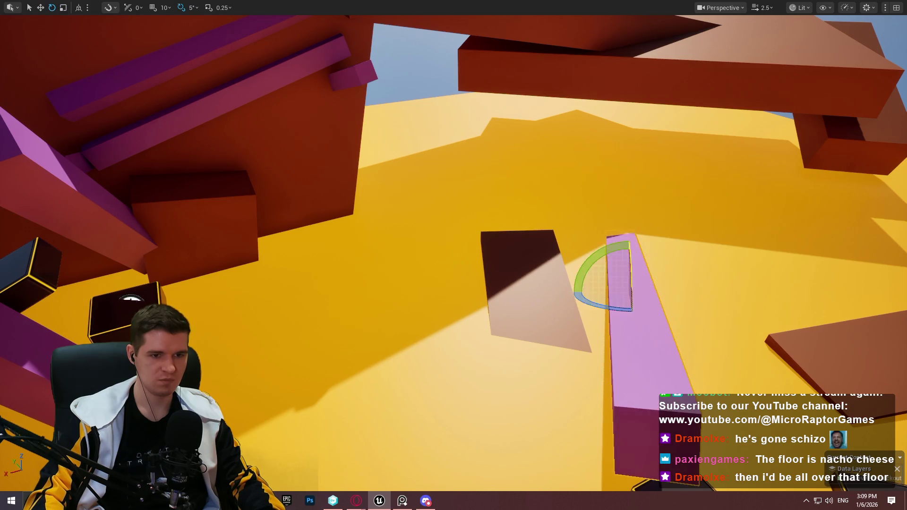
Raise the pink beam upward and bring back the full editor panels
key(f)
key(w)
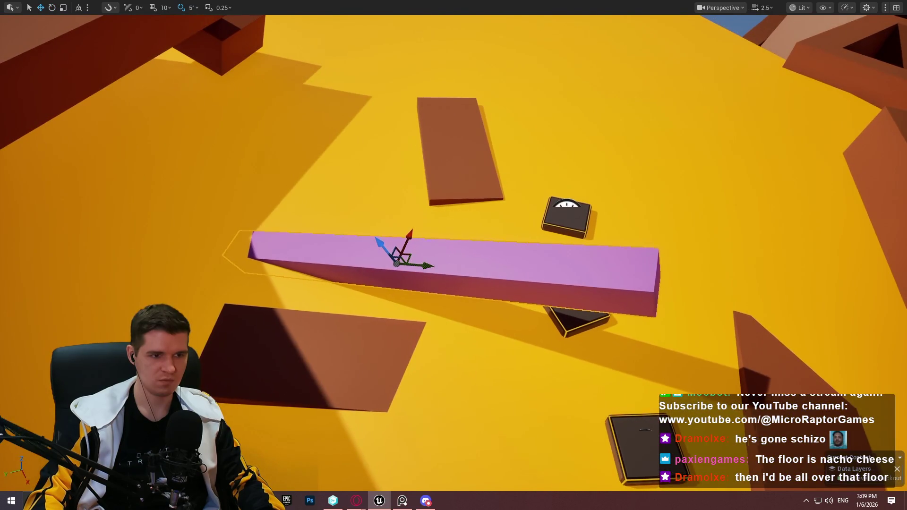
mouse_move(399, 244)
mouse_down()
mouse_move(405, 226)
mouse_move(263, 243)
mouse_move(303, 248)
mouse_up()
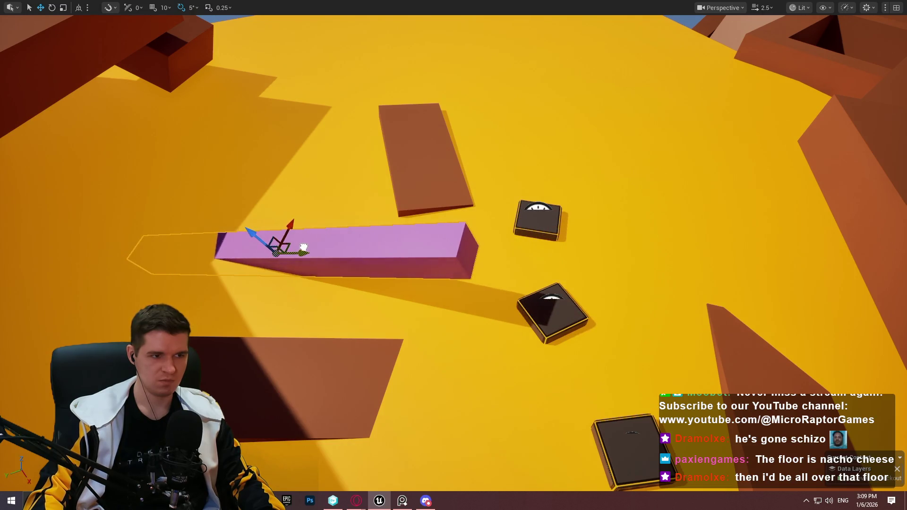
key(e)
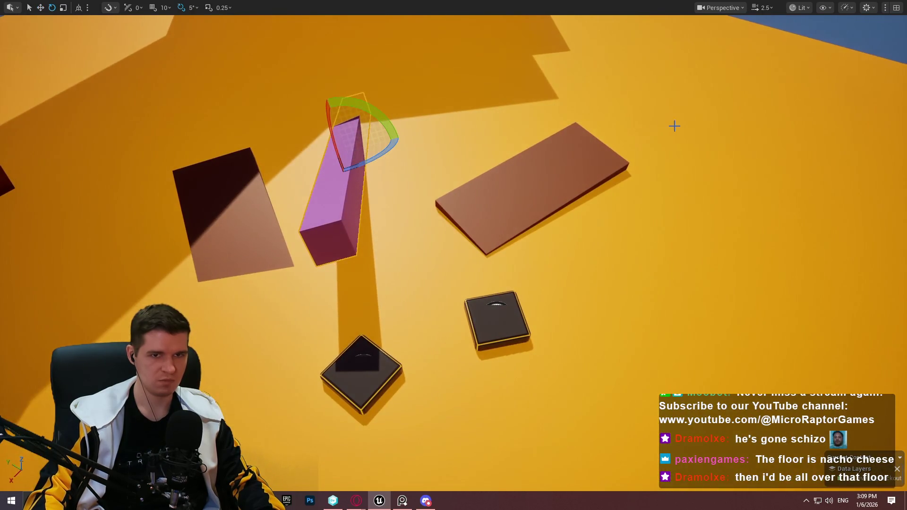
key(F11)
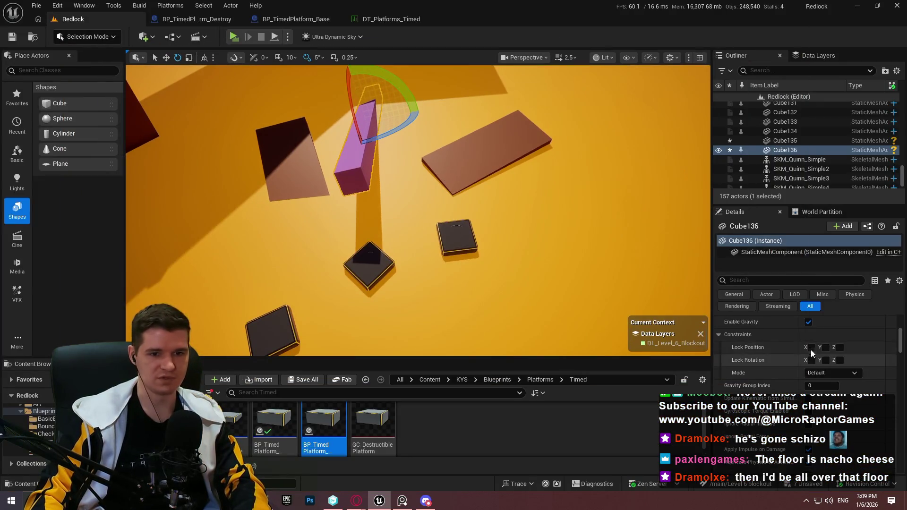
scroll(812, 352, up, 10)
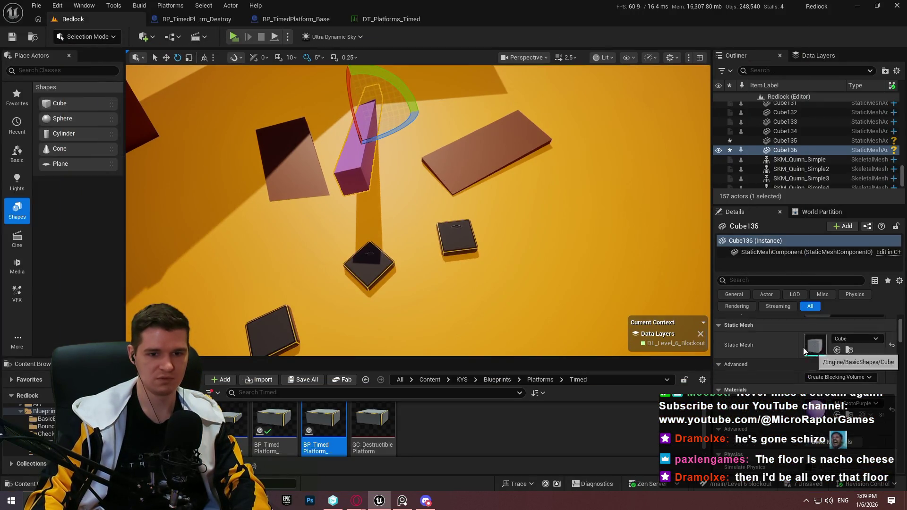
scroll(806, 353, up, 3)
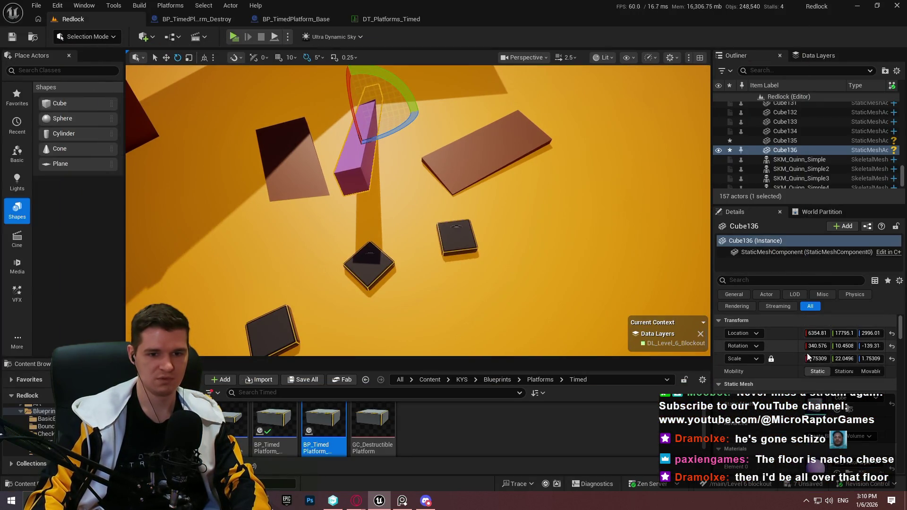
Reset the pink beam's rotation to 0, then rotate it 20 degrees into a slanted ramp
click(892, 347)
key(f)
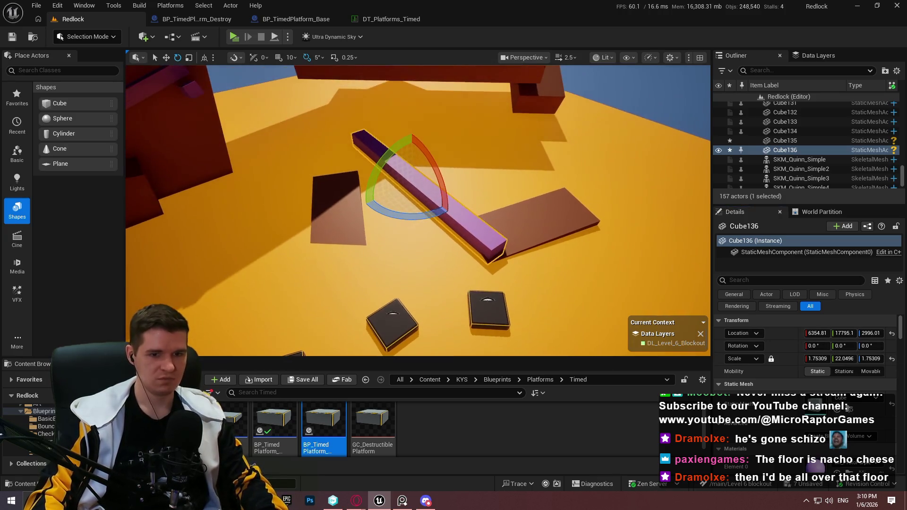
key(F11)
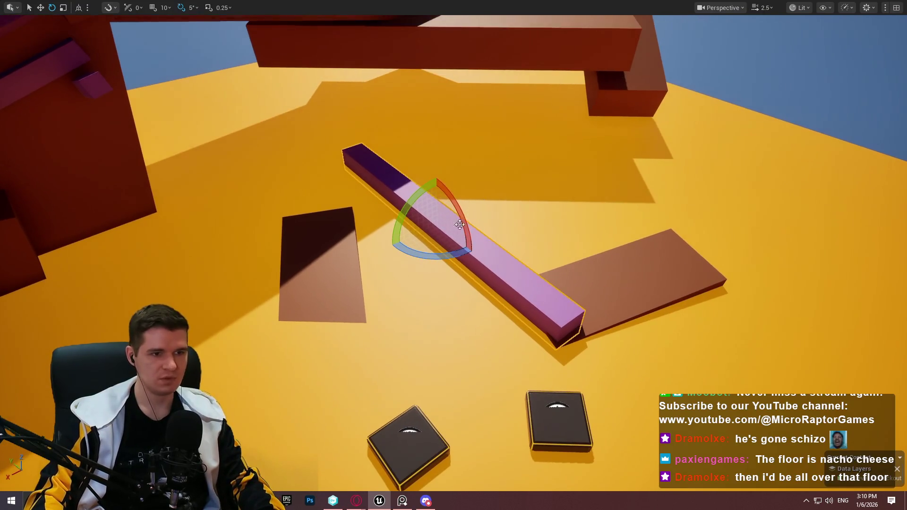
mouse_move(450, 254)
mouse_down()
mouse_move(411, 258)
mouse_move(450, 253)
mouse_up()
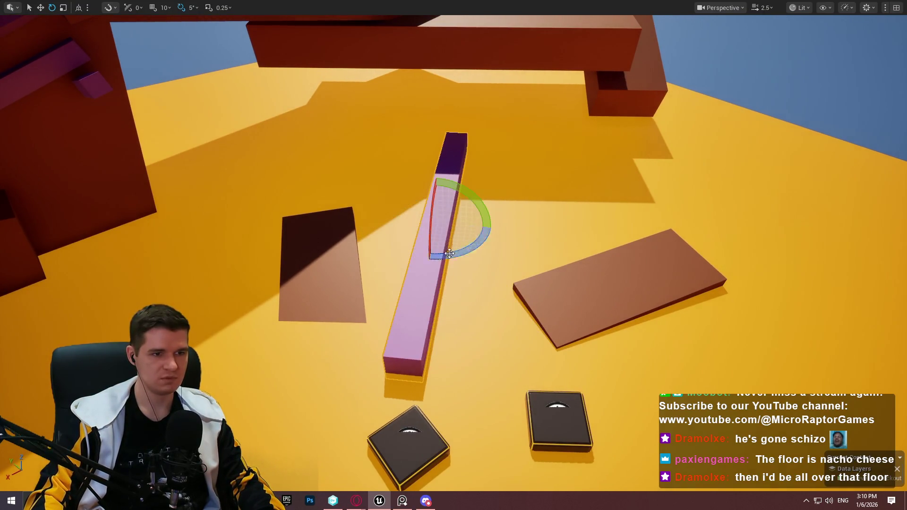
mouse_move(487, 227)
mouse_down()
mouse_move(453, 199)
mouse_move(442, 227)
mouse_up()
scroll(453, 255, up, 5)
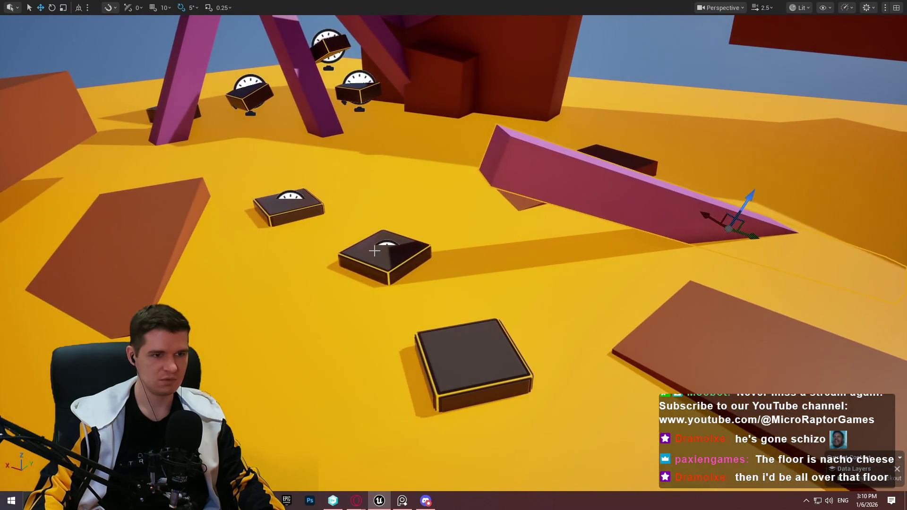
Play from here, running over the brown slabs and along the slanted pink beam, then stop
right_click(458, 322)
click(483, 479)
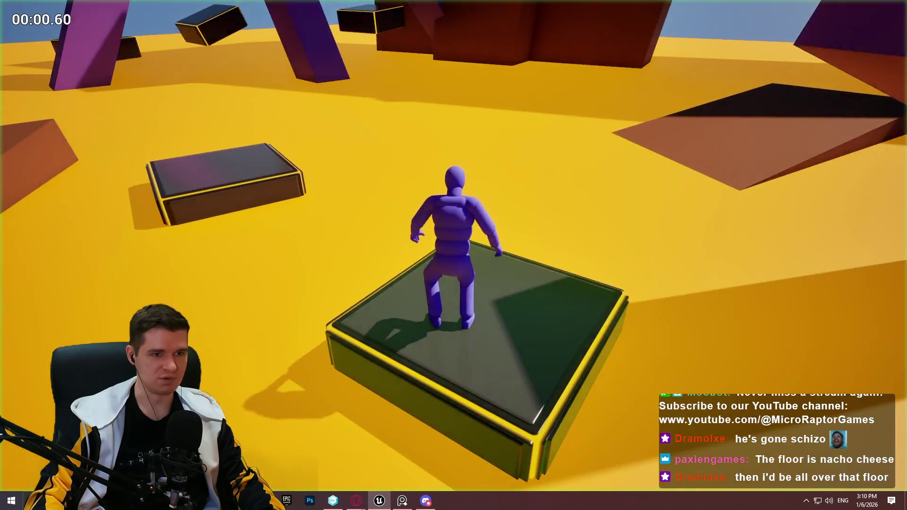
key(w)
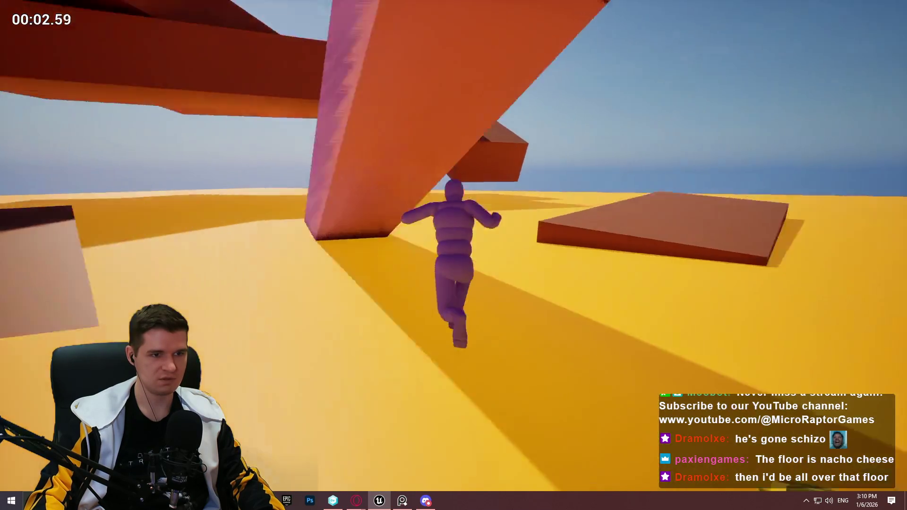
key(w)
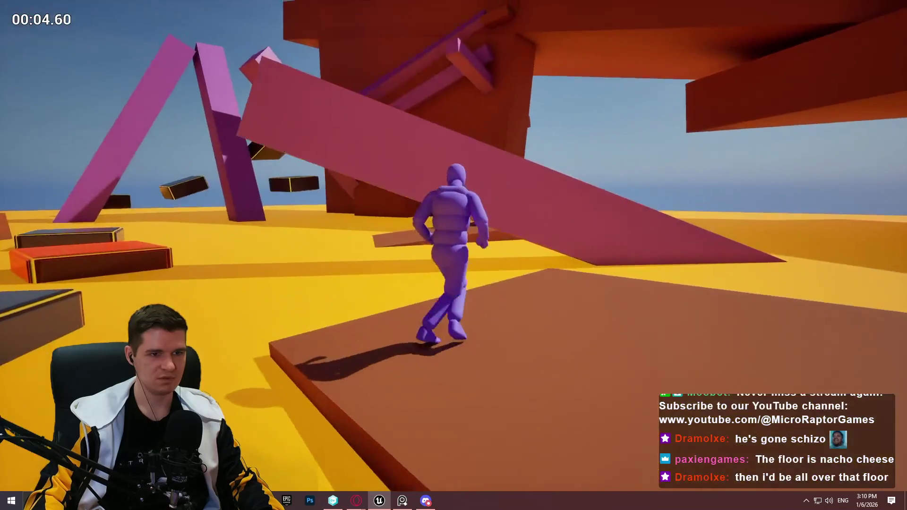
key(space)
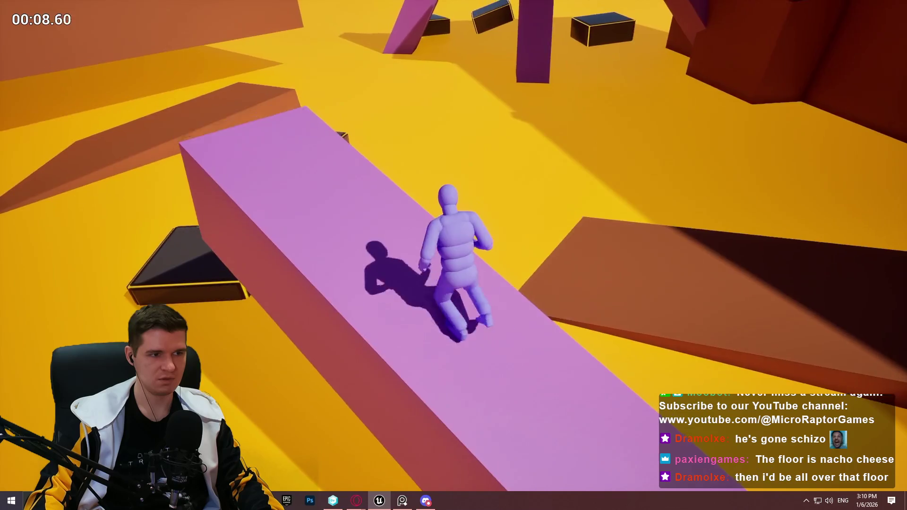
key(space)
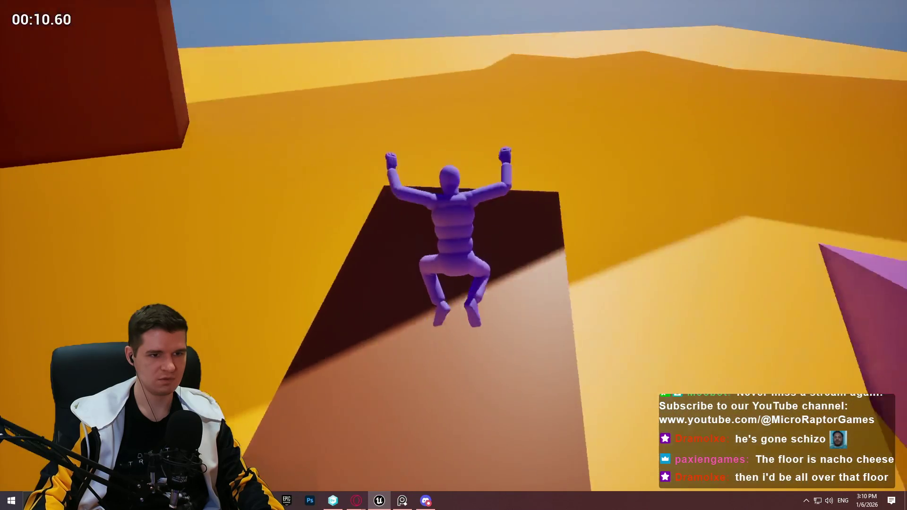
key(space)
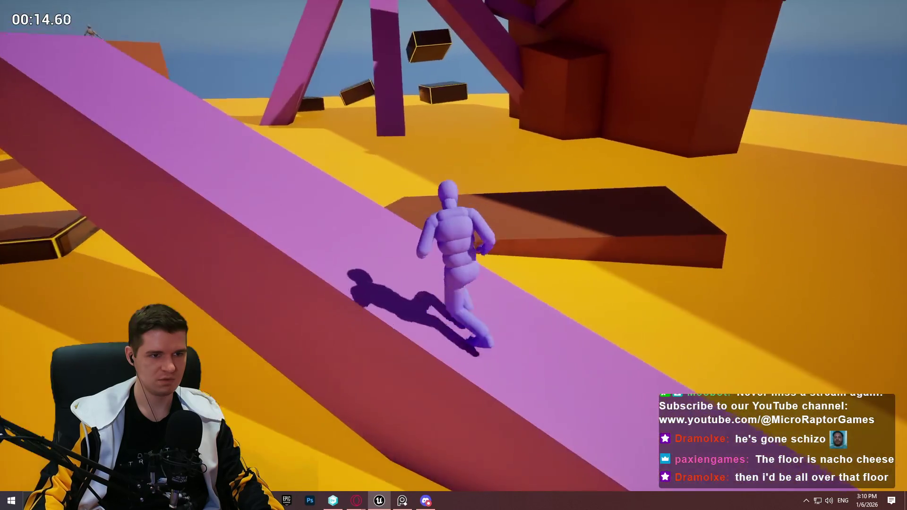
key(space)
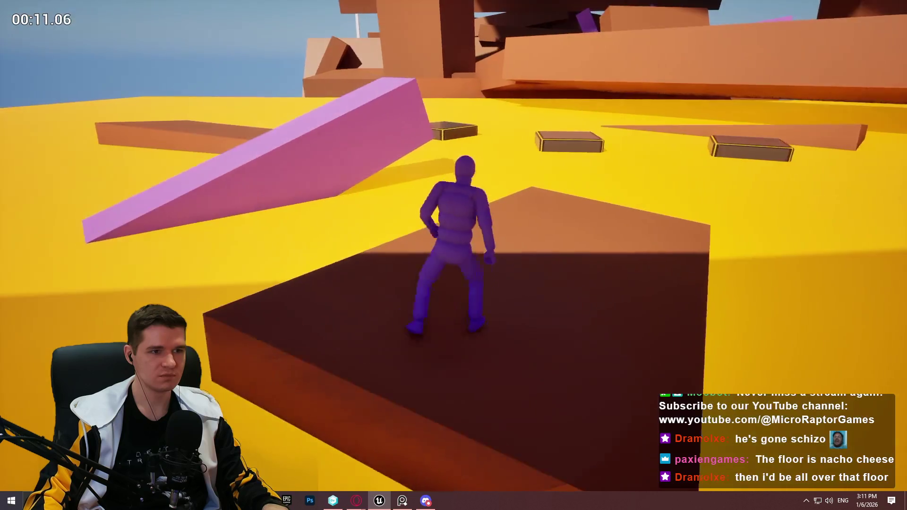
key(Escape)
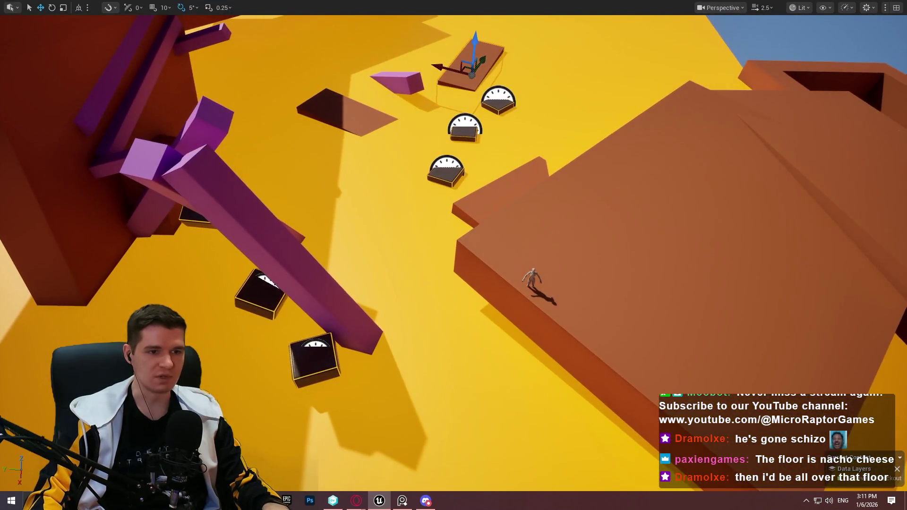
Play from the brown slab, jumping the timed platforms onto the pink slab and dark platform, then stop
right_click(559, 167)
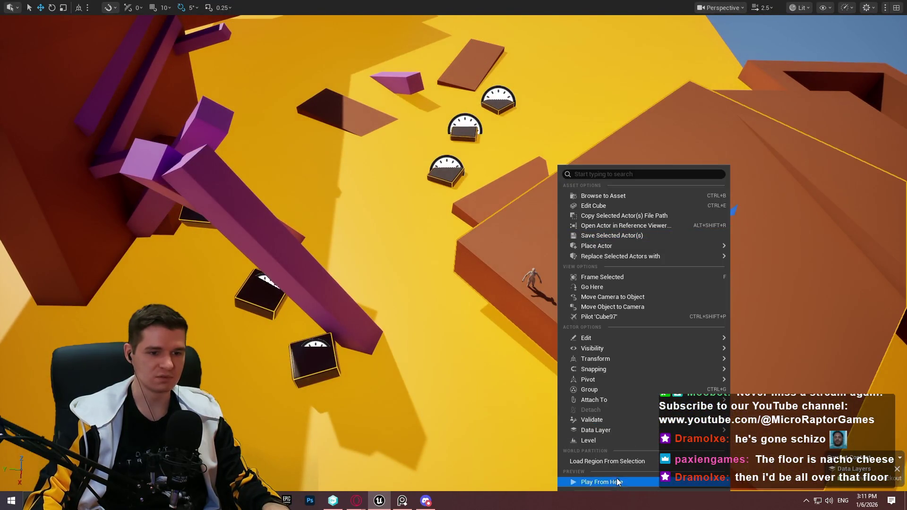
click(617, 478)
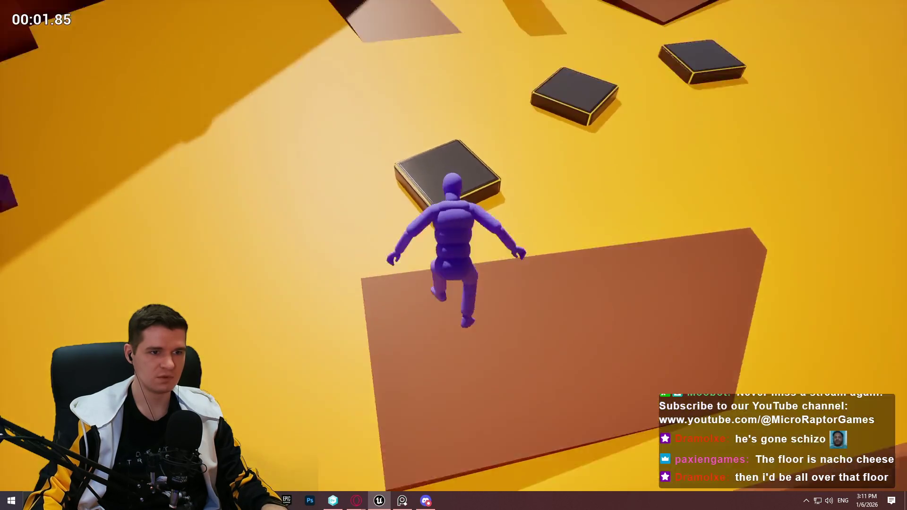
key(space)
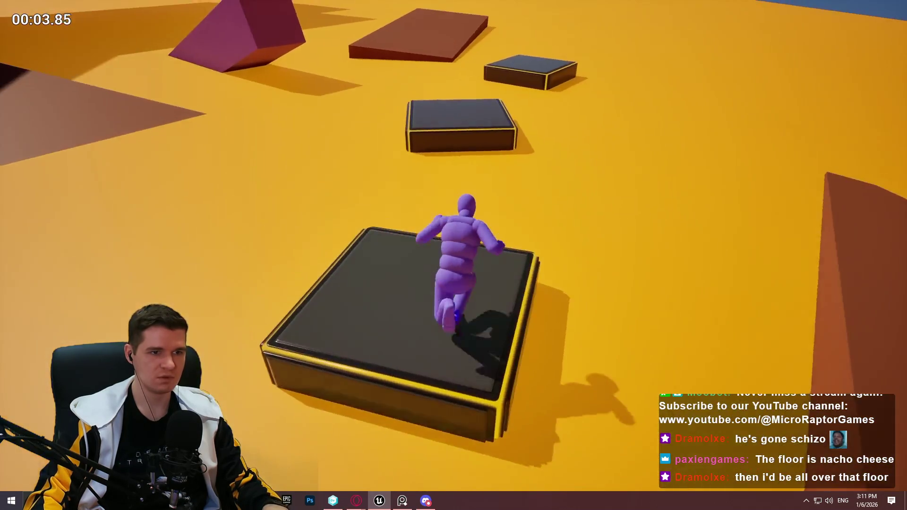
key(space)
key(space)
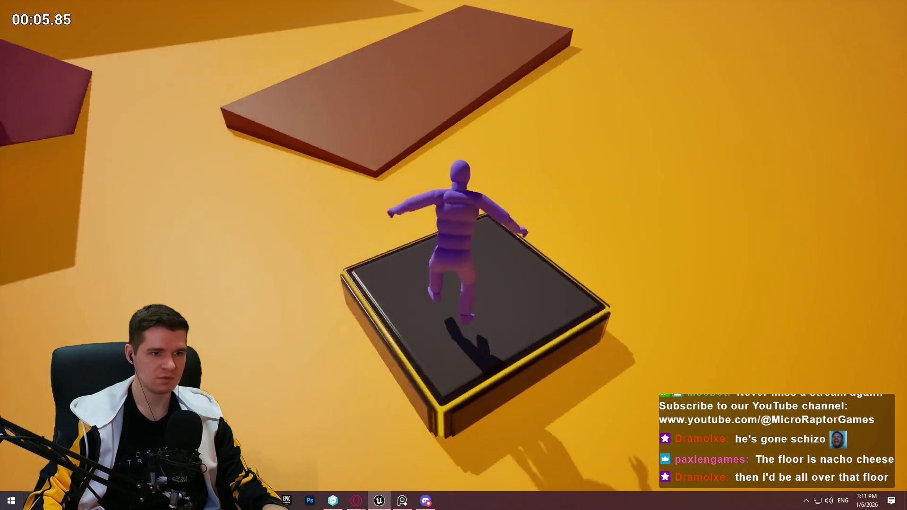
key(space)
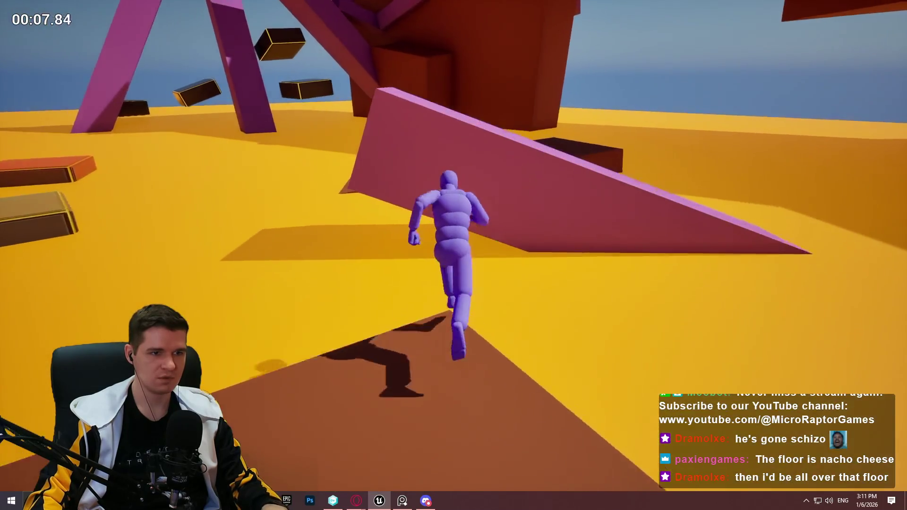
key(space)
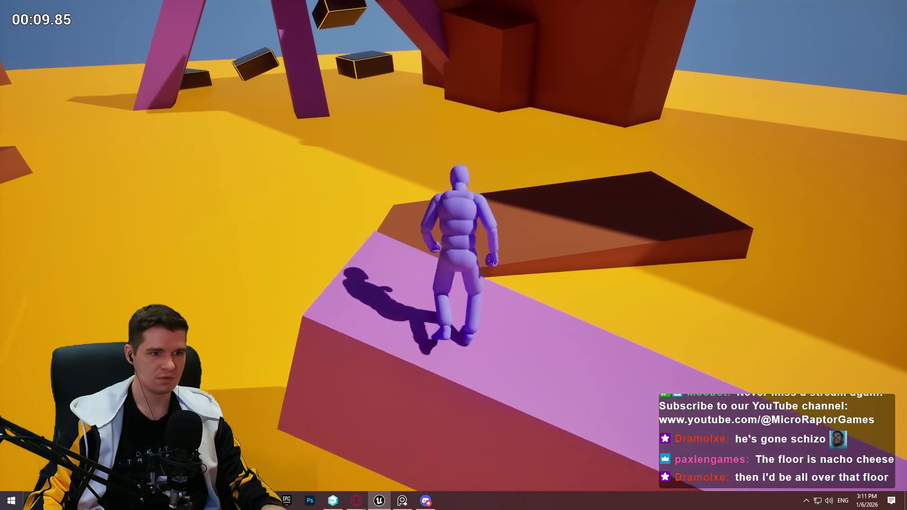
key(space)
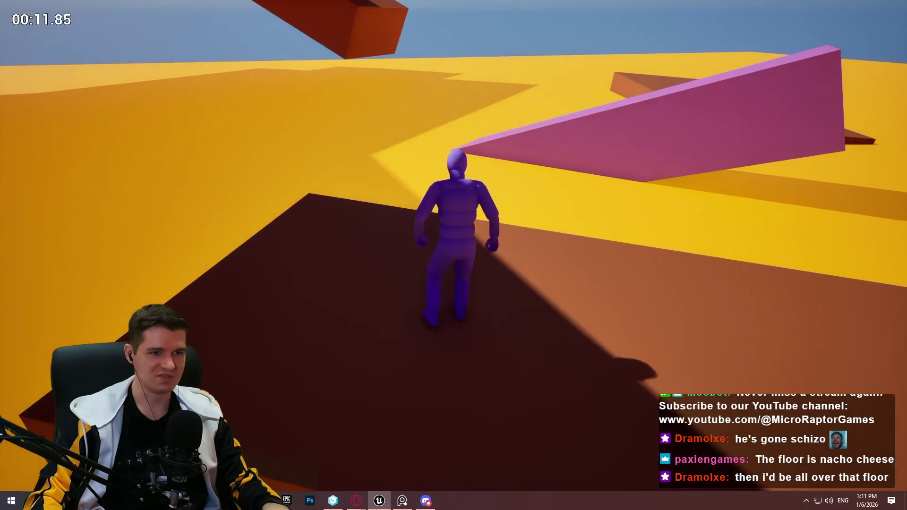
key(Escape)
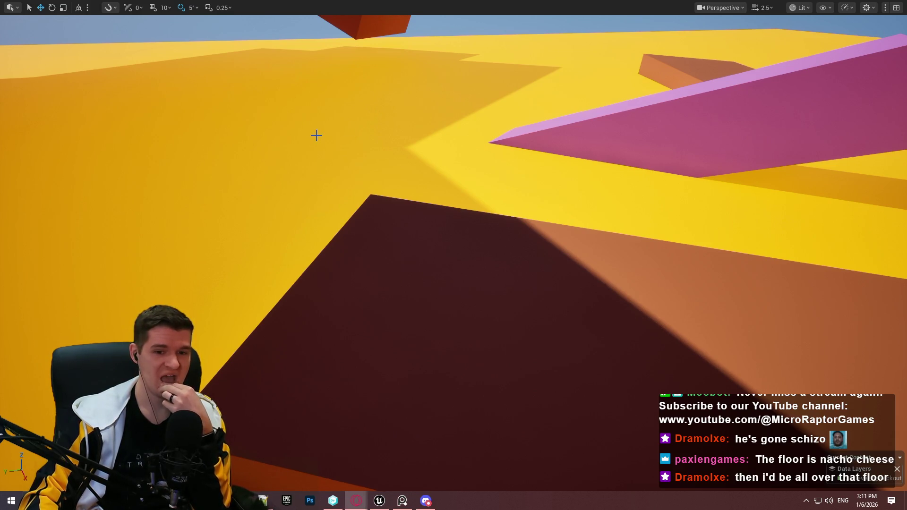
drag(338, 206, 337, 130)
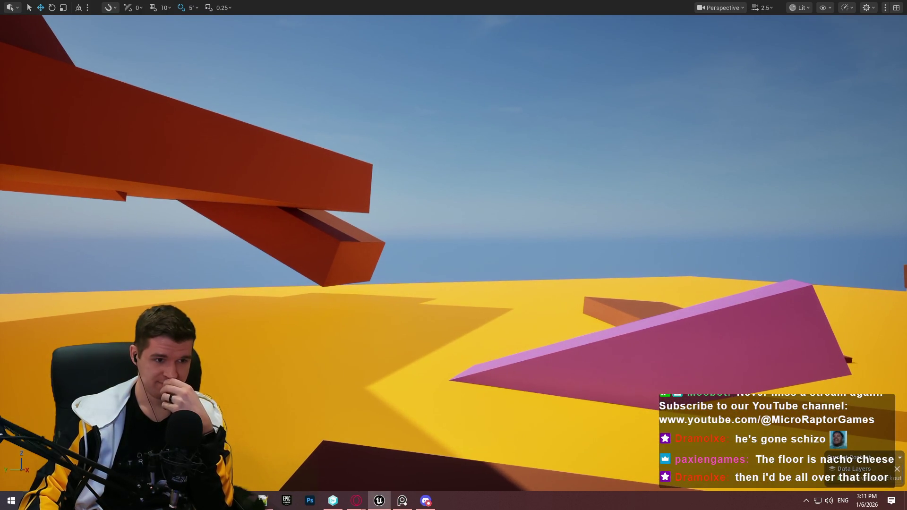
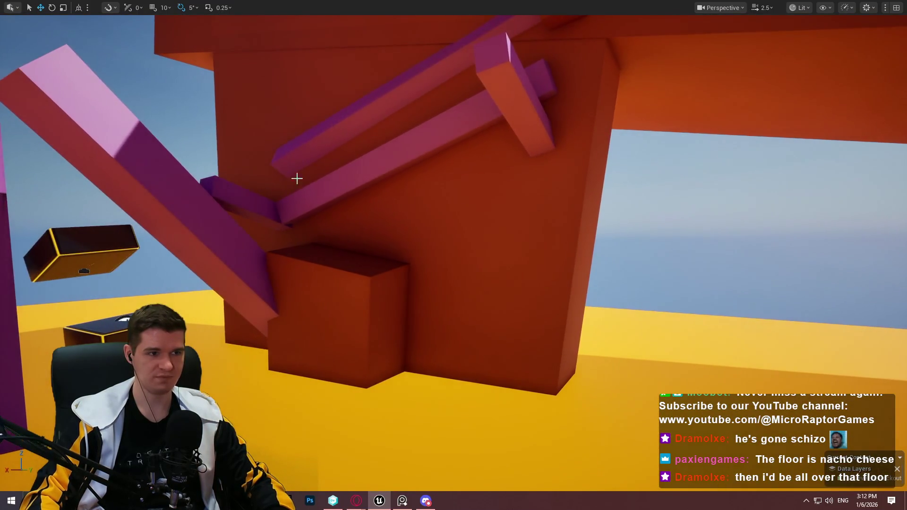
Flatten the large block into a thin, level slab with the scale and rotate gizmos
click(367, 212)
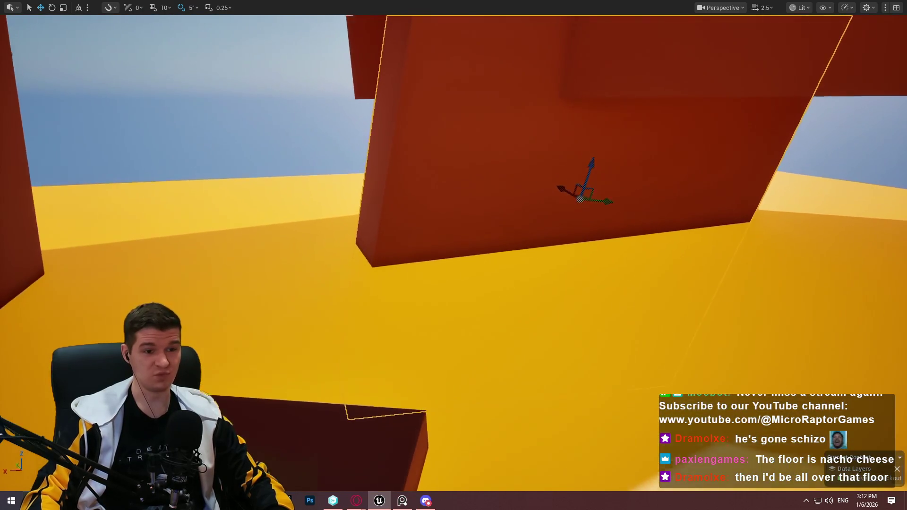
key(r)
mouse_move(592, 170)
mouse_down()
mouse_move(608, 202)
mouse_move(590, 191)
mouse_up()
key(e)
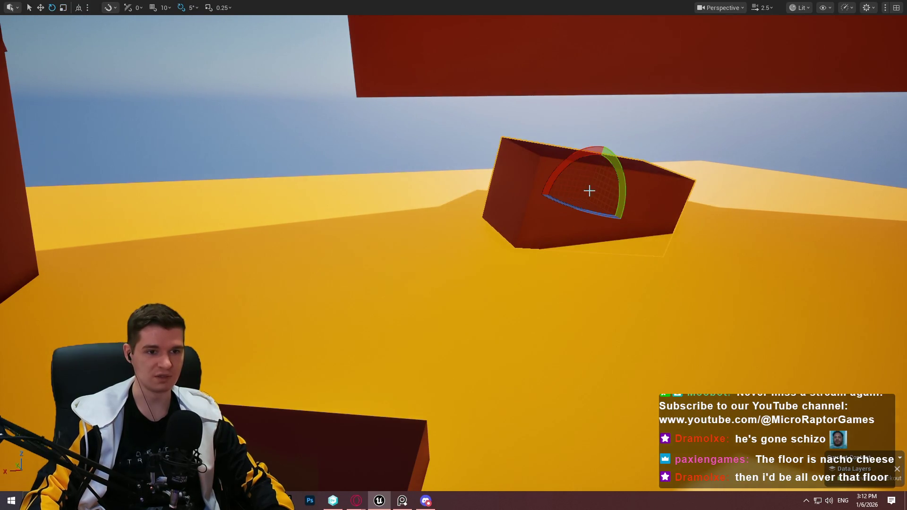
mouse_move(591, 156)
mouse_down()
mouse_move(587, 142)
mouse_move(575, 185)
mouse_up()
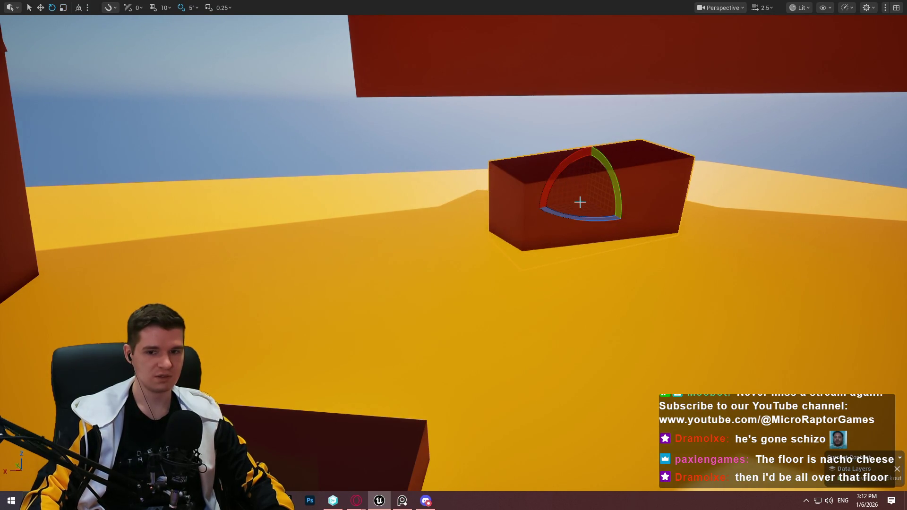
key(F11)
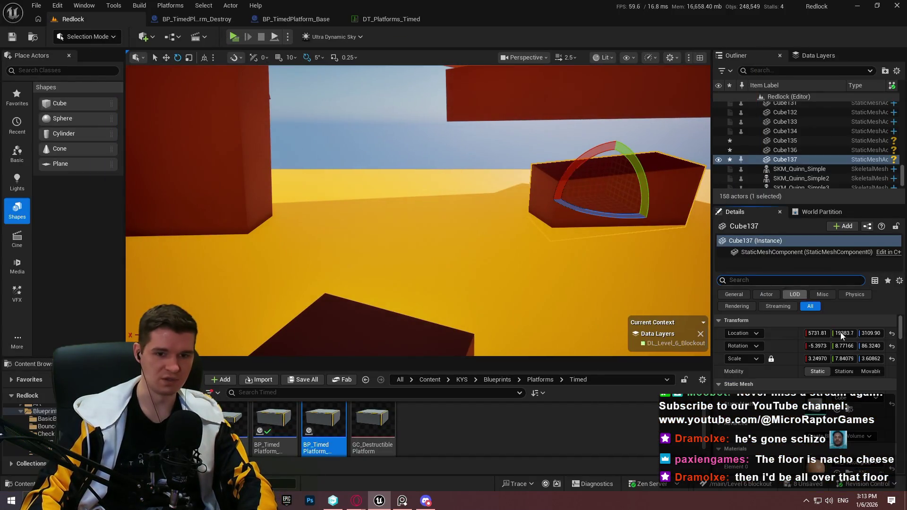
key(F11)
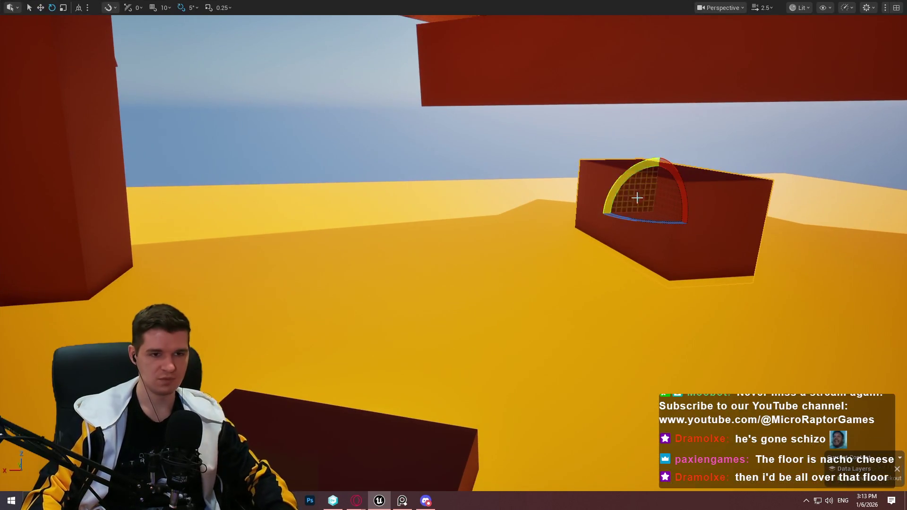
drag(665, 227, 684, 211)
key(r)
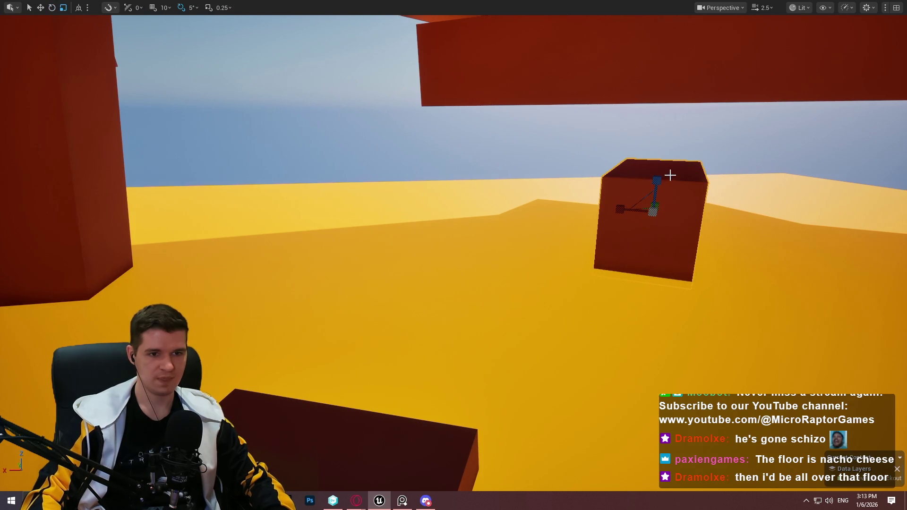
mouse_move(656, 181)
mouse_down()
mouse_move(648, 222)
mouse_move(651, 210)
mouse_up()
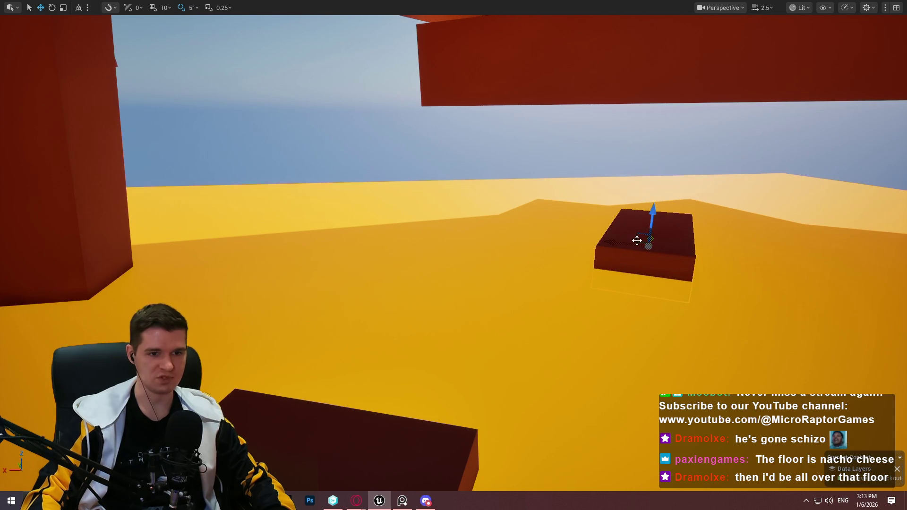
key(f)
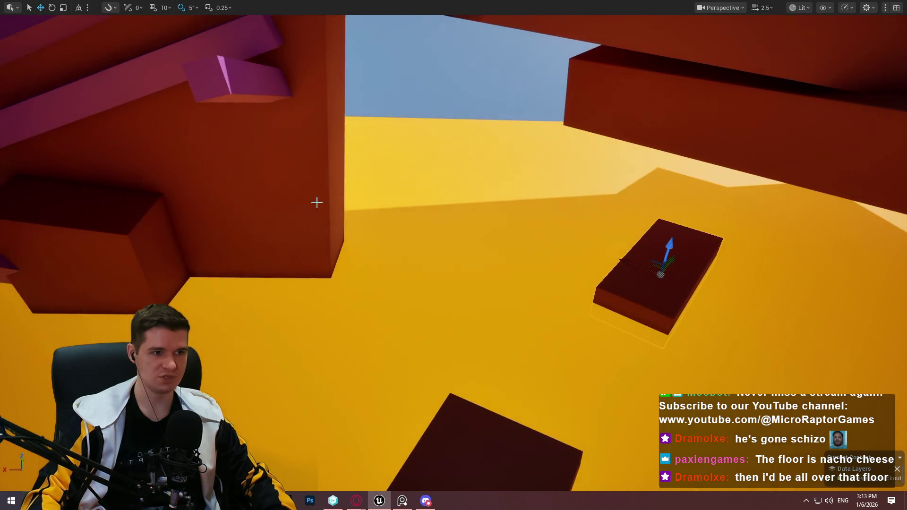
Alt-drag a copy of the right-hand slab up and to the left, ready for resizing
click(316, 203)
click(222, 246)
click(765, 326)
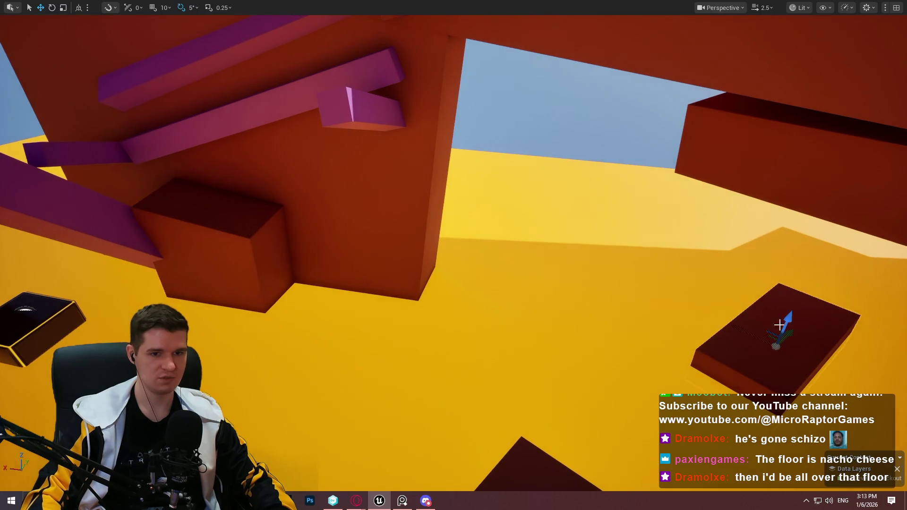
key(f)
mouse_move(625, 320)
mouse_down()
mouse_move(496, 290)
mouse_move(558, 280)
mouse_move(548, 284)
mouse_move(541, 208)
mouse_up()
key(r)
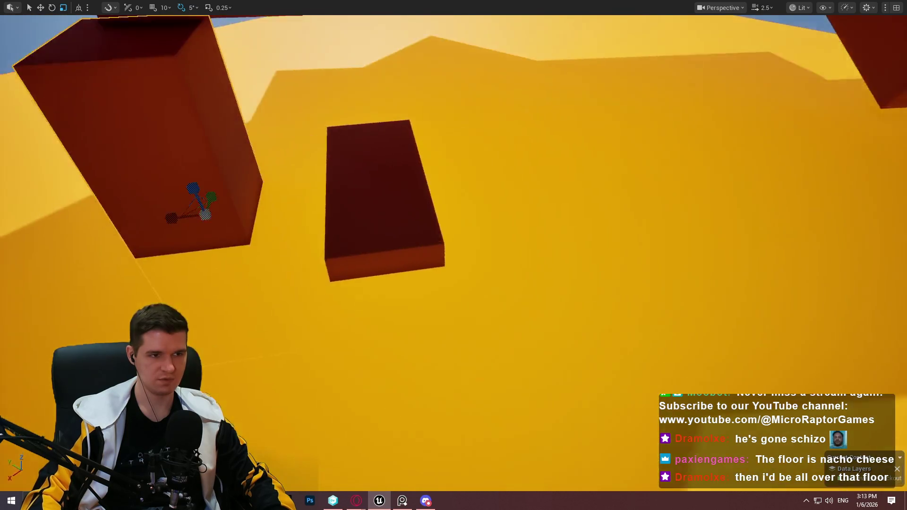
Raise the tall red block higher along Z
mouse_move(474, 318)
mouse_down()
mouse_move(347, 347)
mouse_move(358, 343)
mouse_up()
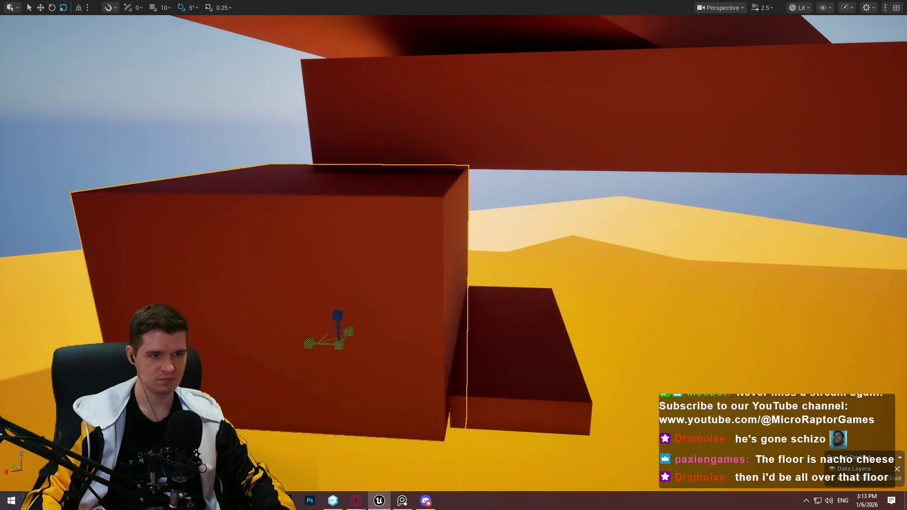
key(w)
mouse_move(338, 313)
mouse_down()
mouse_move(336, 283)
mouse_move(362, 260)
mouse_move(739, 314)
mouse_move(676, 309)
mouse_up()
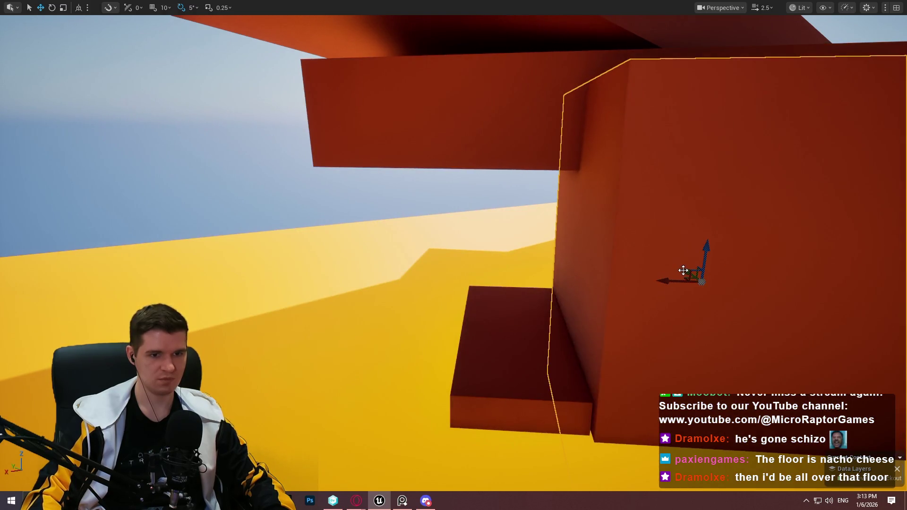
key(f)
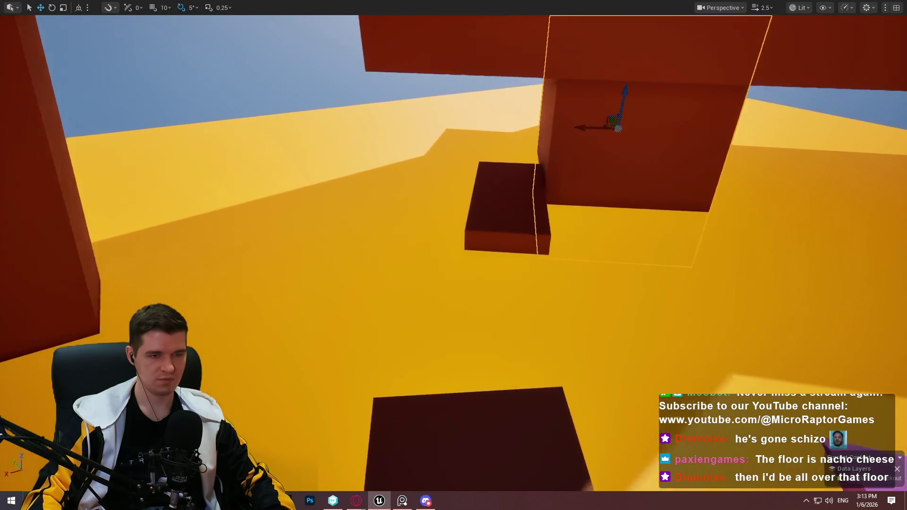
Stretch the small slab beside it leftward into a longer ledge, then inspect it from under the overhang
click(703, 296)
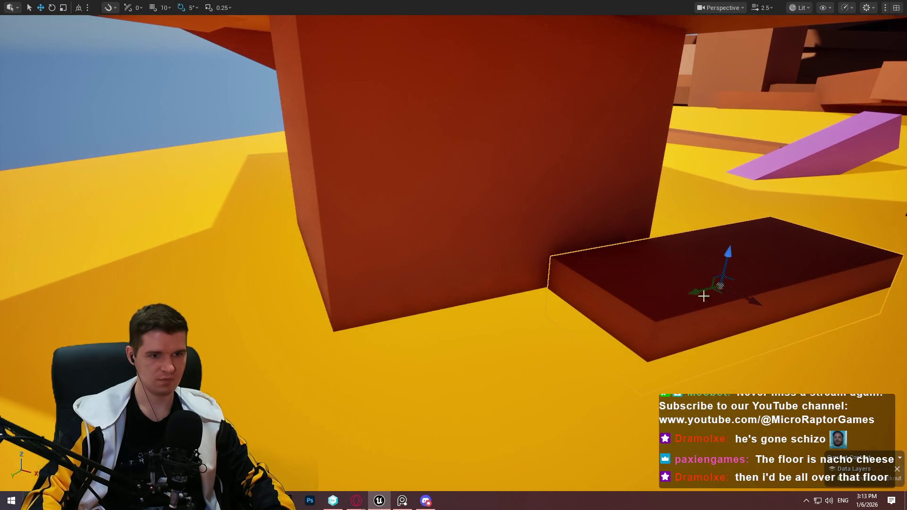
drag(746, 297, 736, 291)
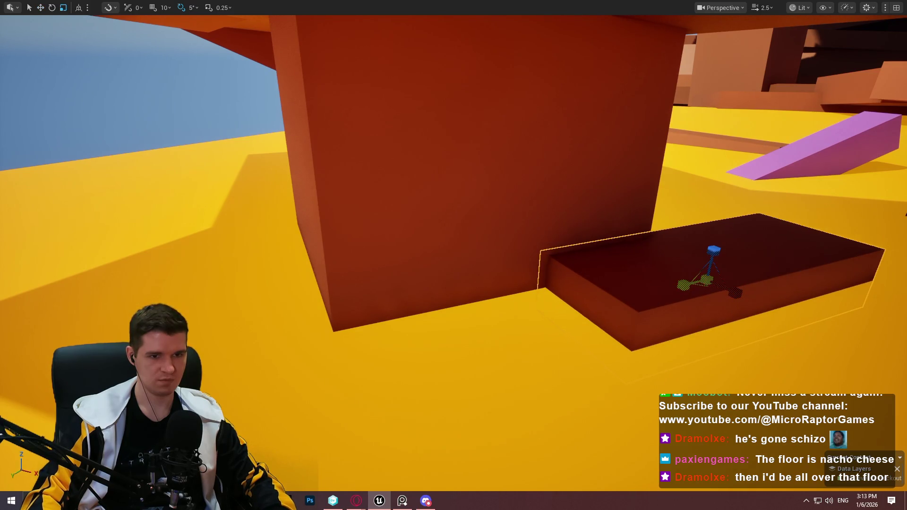
mouse_move(683, 285)
mouse_down()
mouse_move(614, 288)
mouse_move(647, 287)
mouse_move(567, 314)
mouse_up()
key(w)
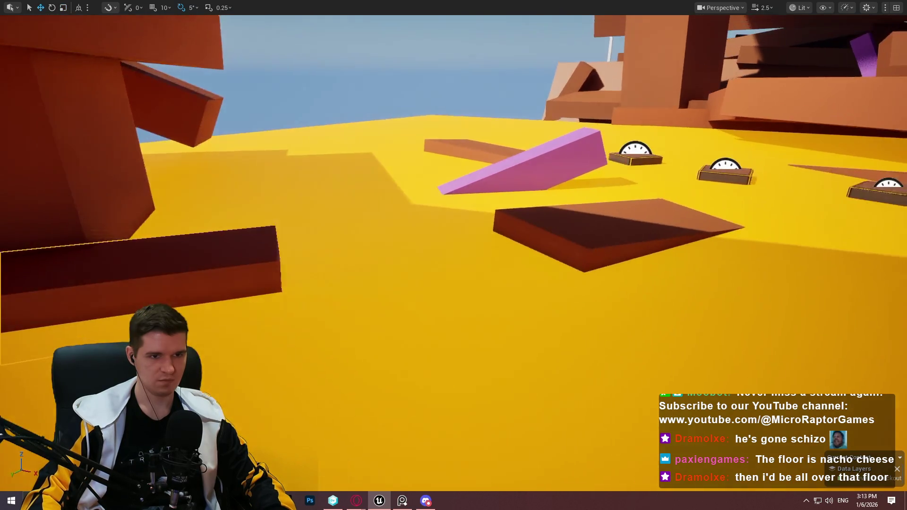
mouse_move(454, 284)
mouse_down()
mouse_move(426, 236)
mouse_move(463, 227)
mouse_move(453, 212)
mouse_move(463, 251)
mouse_up()
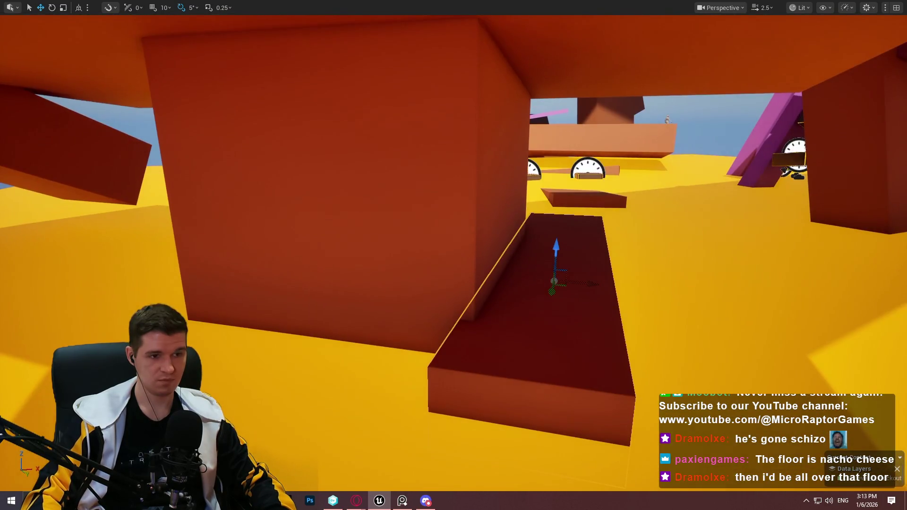
drag(532, 321, 496, 331)
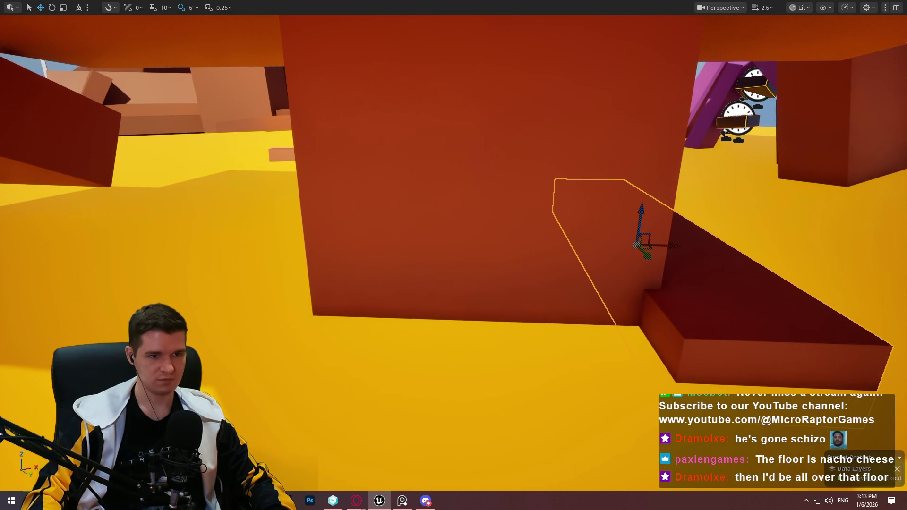
mouse_move(496, 331)
mouse_down()
mouse_move(454, 322)
mouse_move(444, 303)
mouse_move(425, 316)
mouse_move(444, 373)
mouse_up()
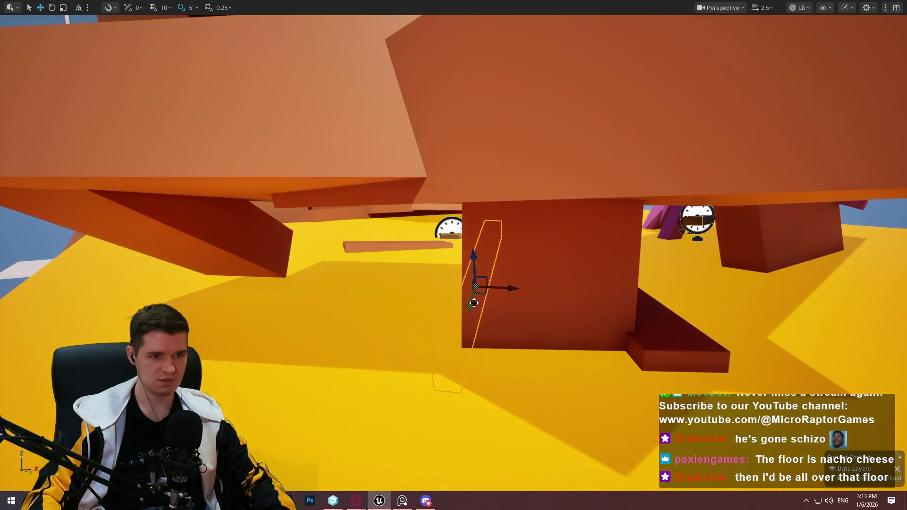
Rotate the slab into a diagonal, lower it toward the floor and level its far edge
key(e)
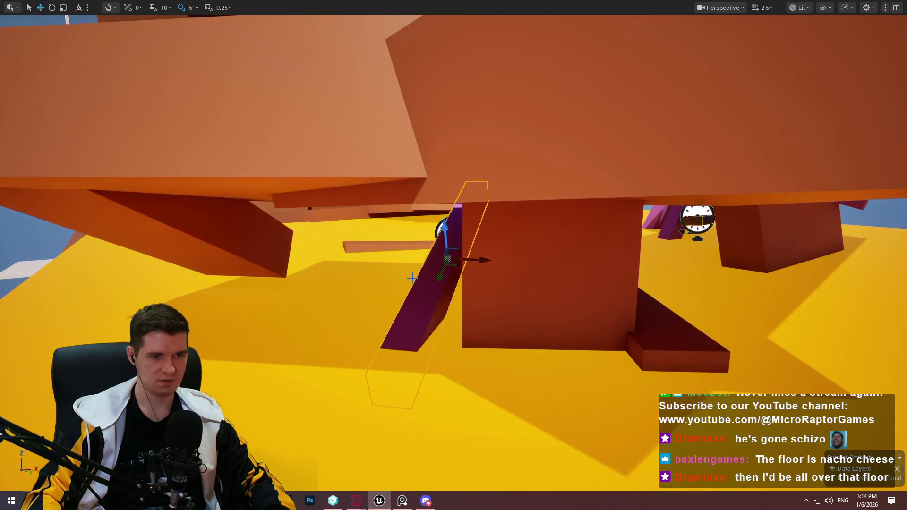
mouse_move(497, 262)
mouse_down()
mouse_move(449, 291)
mouse_move(429, 250)
mouse_up()
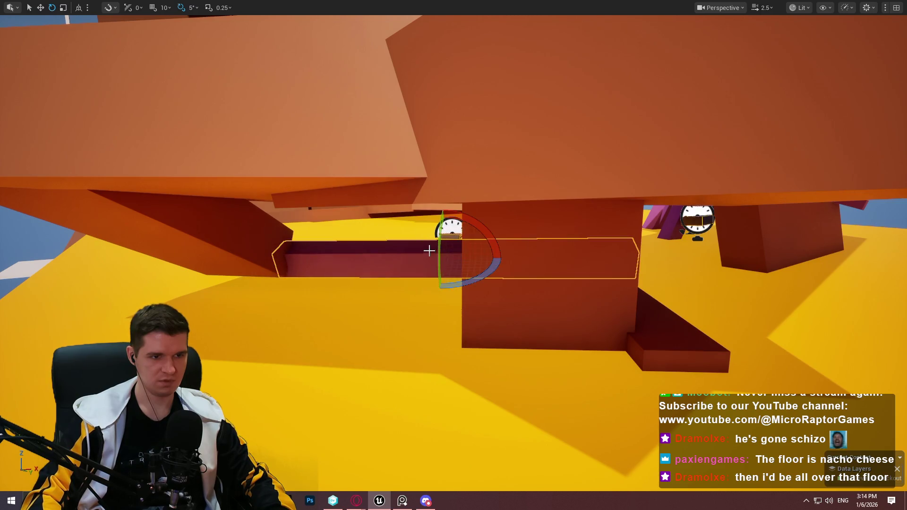
drag(474, 225, 468, 240)
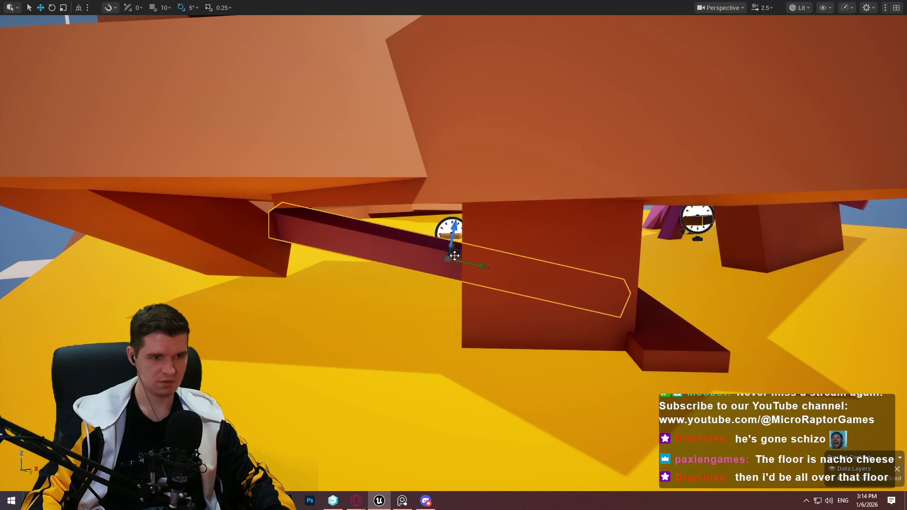
mouse_move(455, 256)
mouse_down()
mouse_move(541, 360)
mouse_move(551, 392)
mouse_move(582, 324)
mouse_move(635, 334)
mouse_up()
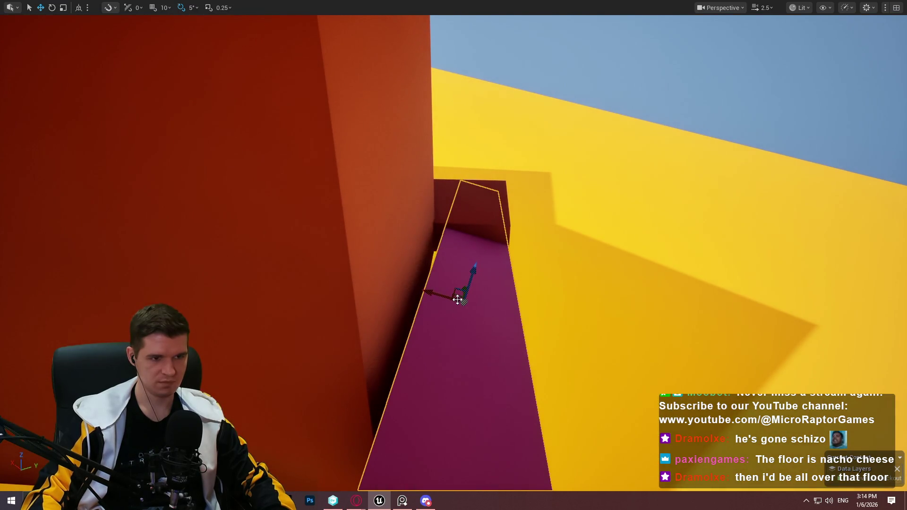
key(e)
mouse_move(452, 262)
mouse_down()
mouse_move(439, 284)
mouse_move(471, 299)
mouse_move(391, 308)
mouse_up()
key(w)
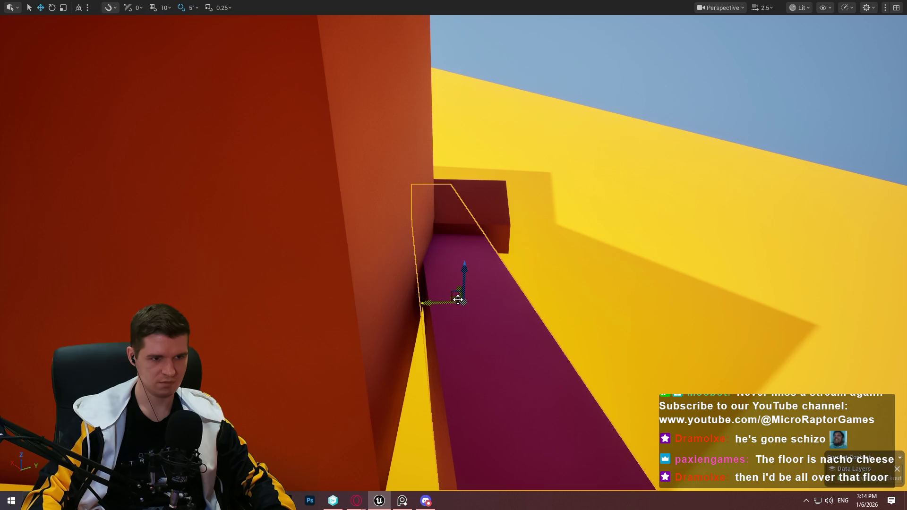
Raise the magenta ramp into its ~27° position and restore the full editor layout
key(r)
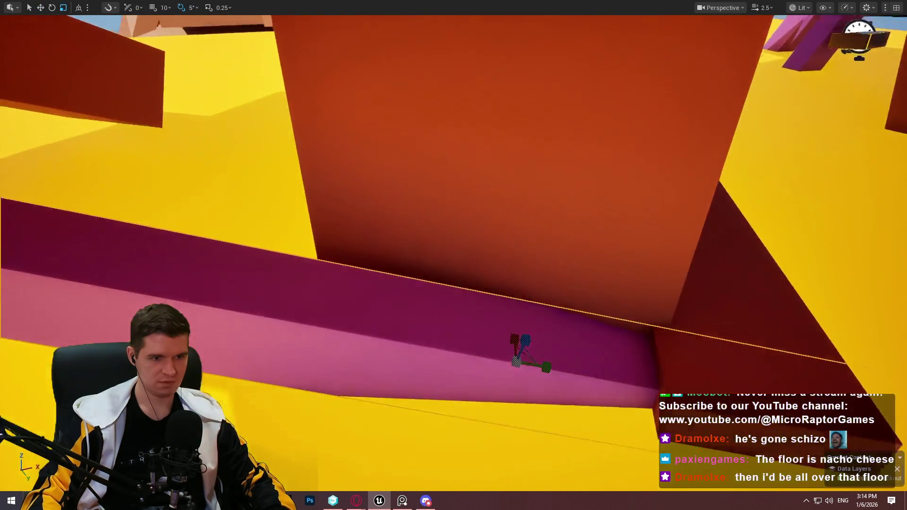
mouse_move(477, 362)
mouse_down()
mouse_move(472, 349)
mouse_move(477, 363)
mouse_move(513, 371)
mouse_move(468, 371)
mouse_up()
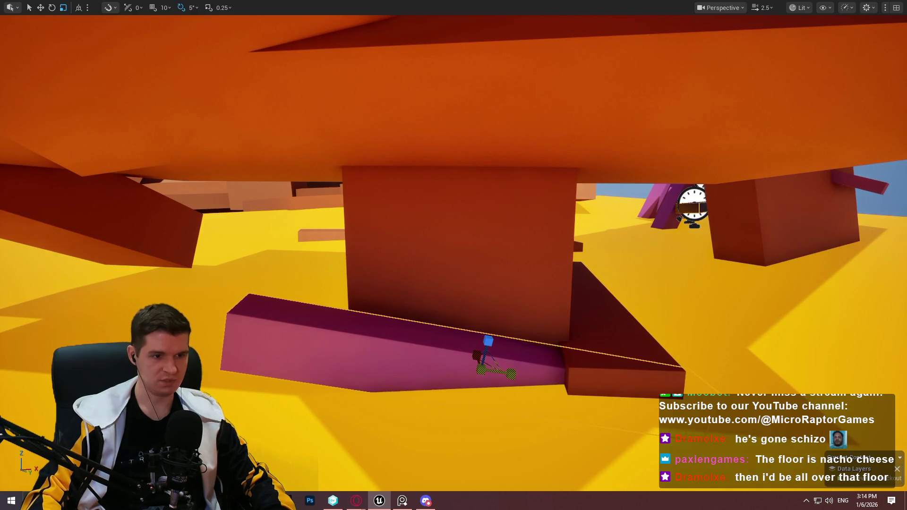
mouse_move(491, 337)
mouse_down()
mouse_move(494, 298)
mouse_move(508, 277)
mouse_up()
key(e)
key(w)
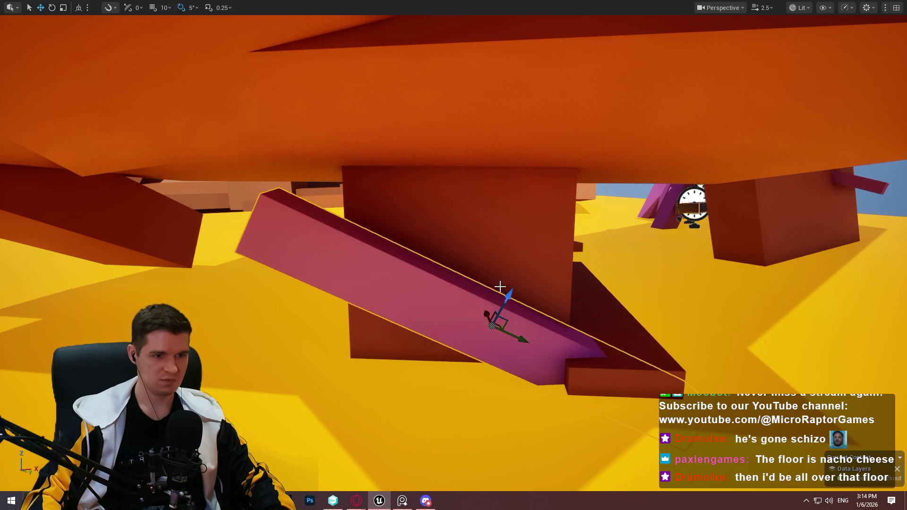
mouse_move(514, 324)
mouse_down()
mouse_move(439, 302)
mouse_move(439, 331)
mouse_move(282, 297)
mouse_move(383, 251)
mouse_up()
key(F11)
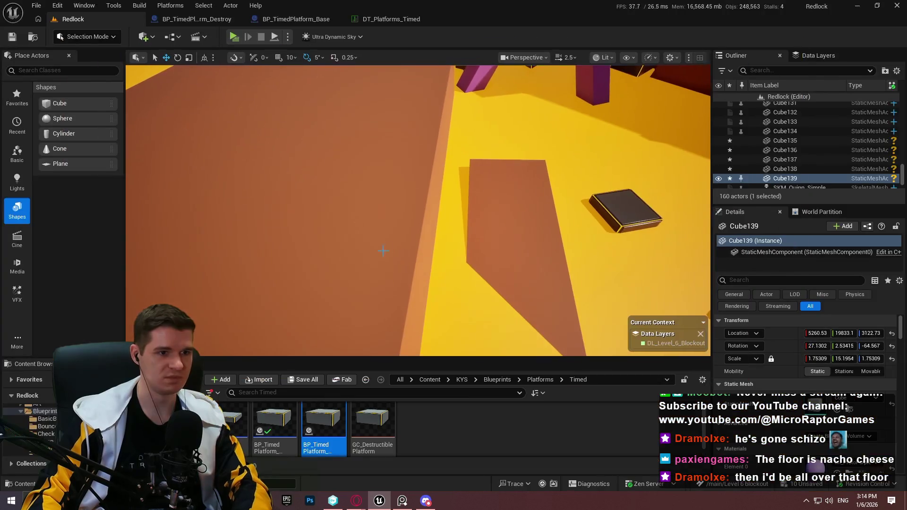
Place a white cube and duplicate it sideways, tilting the copy by 5°
mouse_move(74, 109)
mouse_down()
mouse_move(318, 111)
mouse_move(305, 132)
mouse_move(359, 170)
mouse_move(405, 146)
mouse_up()
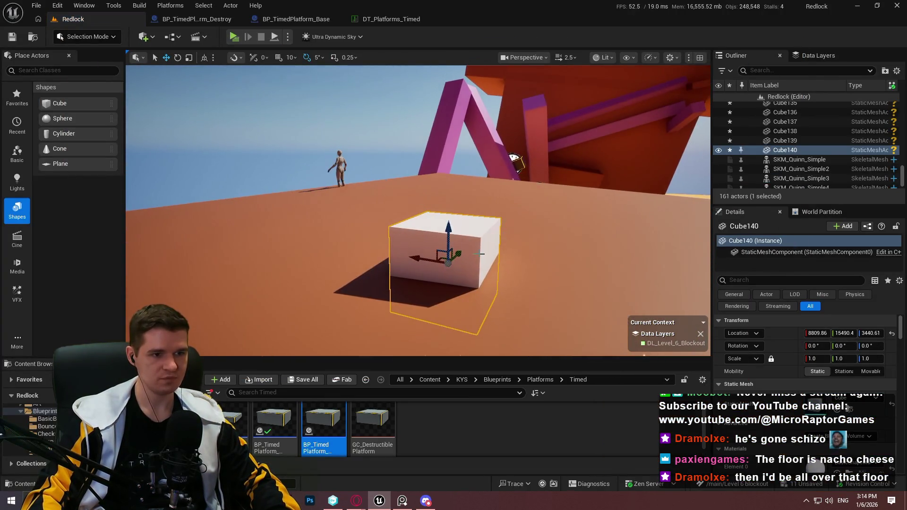
drag(460, 255, 487, 234)
key(e)
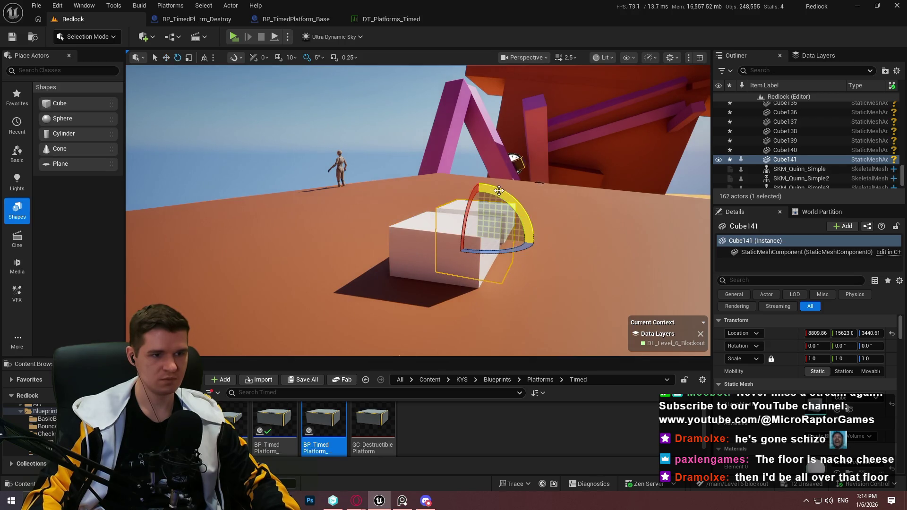
mouse_move(430, 221)
mouse_down()
mouse_move(418, 240)
mouse_move(425, 230)
mouse_up()
key(w)
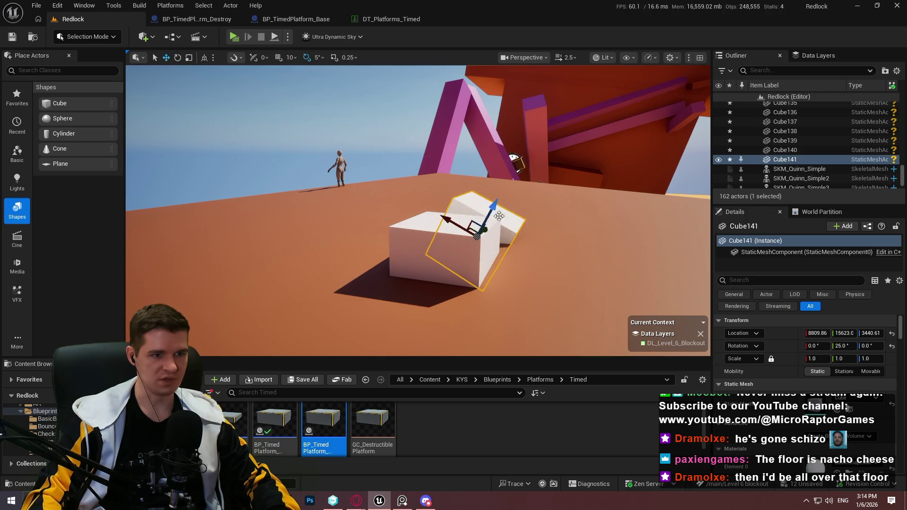
mouse_move(499, 215)
mouse_down()
mouse_move(504, 185)
mouse_move(580, 196)
mouse_up()
key(r)
Add further tilted copies up to 30–35°, then play from a spot on the floor
key(e)
mouse_move(535, 170)
mouse_down()
mouse_move(615, 173)
mouse_move(609, 190)
mouse_move(660, 169)
mouse_move(569, 228)
mouse_move(623, 247)
mouse_up()
key(w)
key(e)
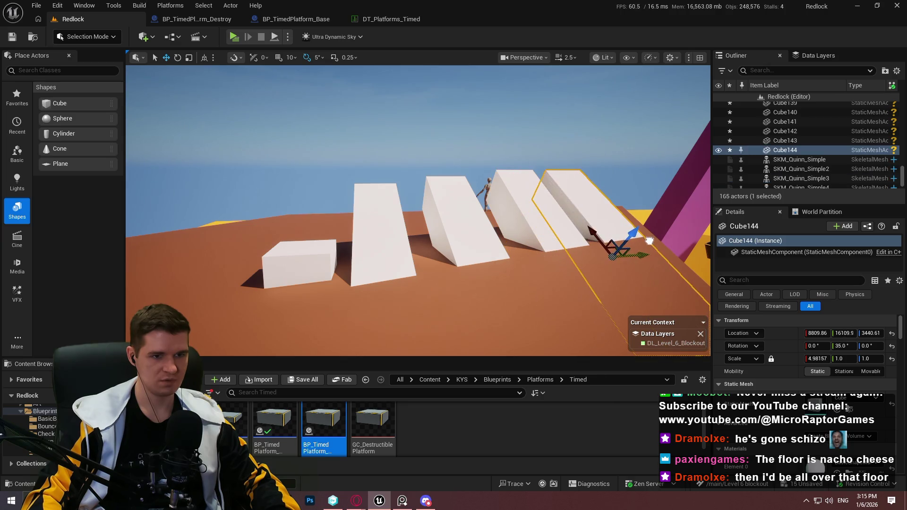
key(e)
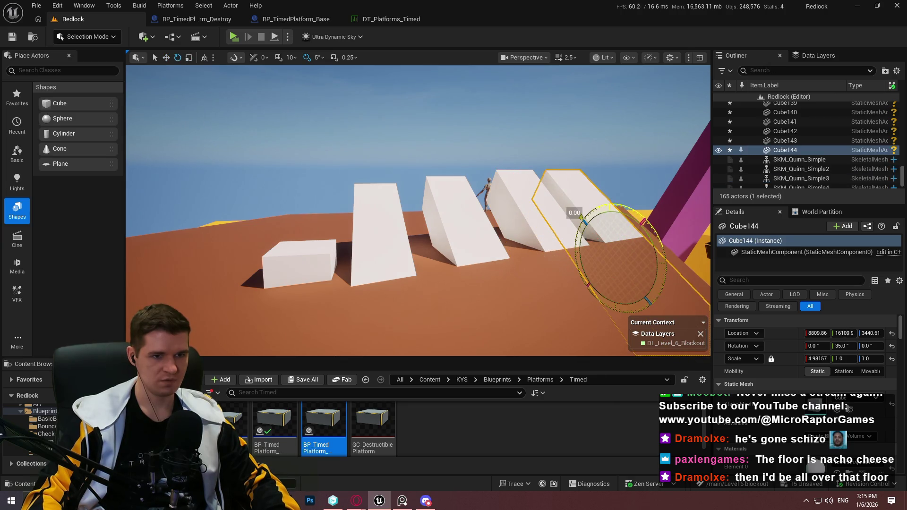
right_click(455, 336)
click(531, 327)
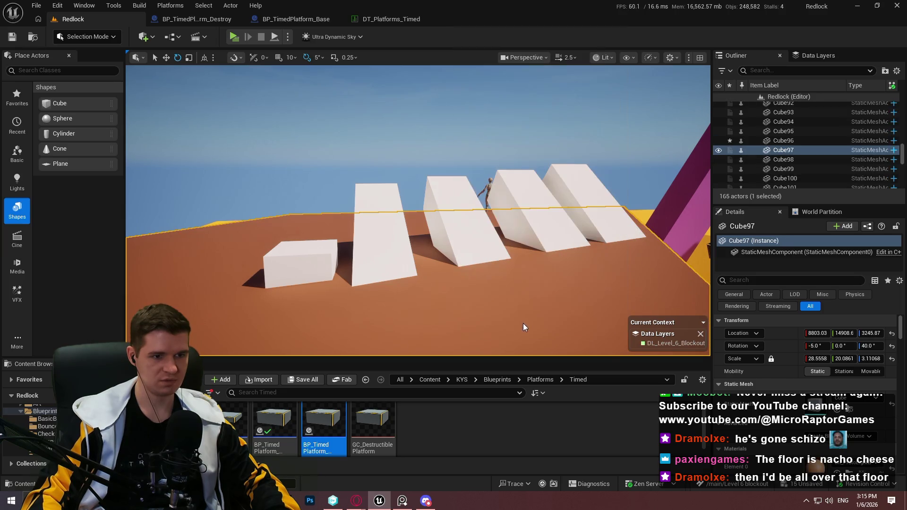
Run the character between the white blocks, restart from the floor, and jump onto one
key(w)
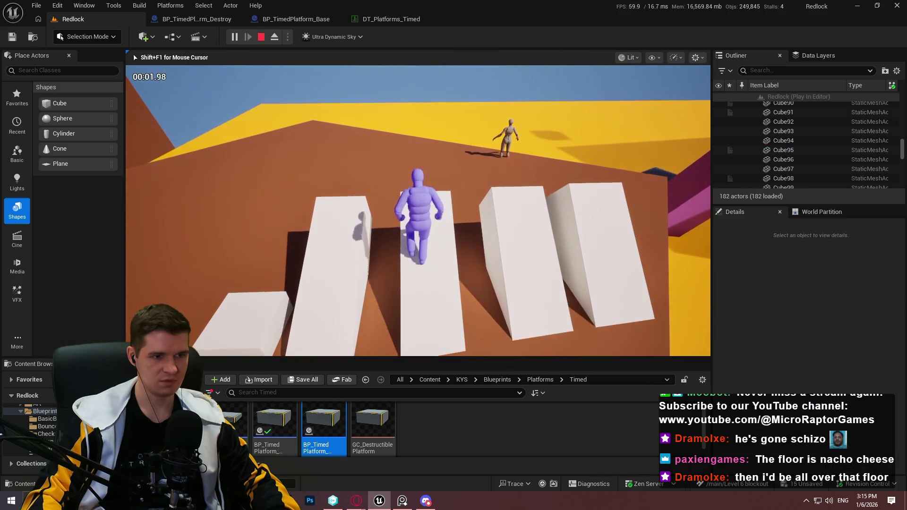
key(w)
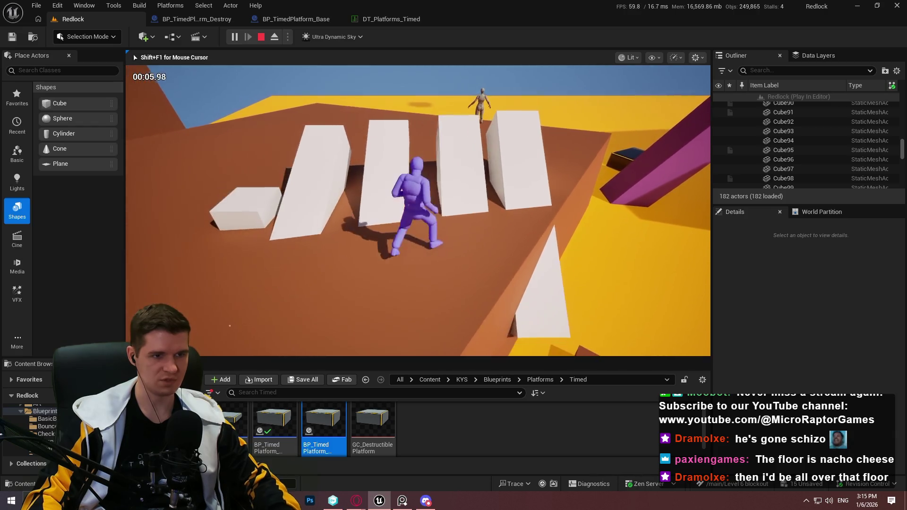
key(Escape)
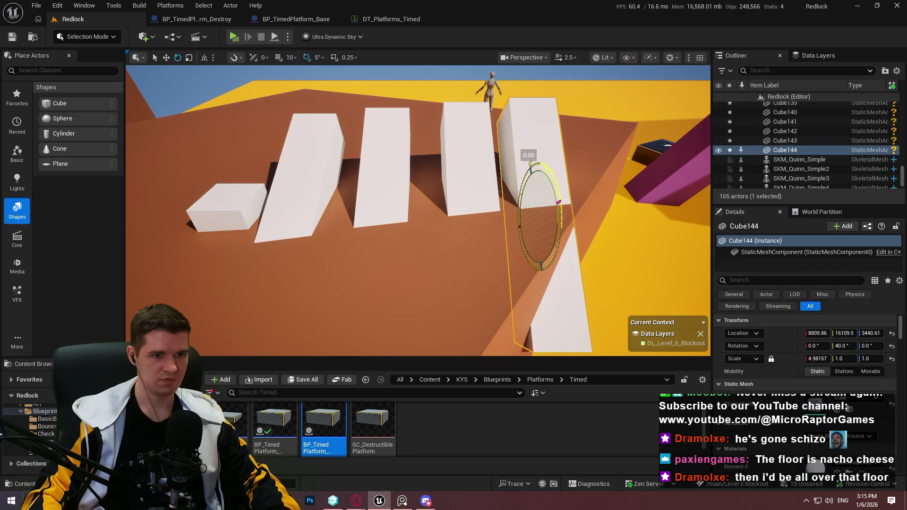
right_click(462, 263)
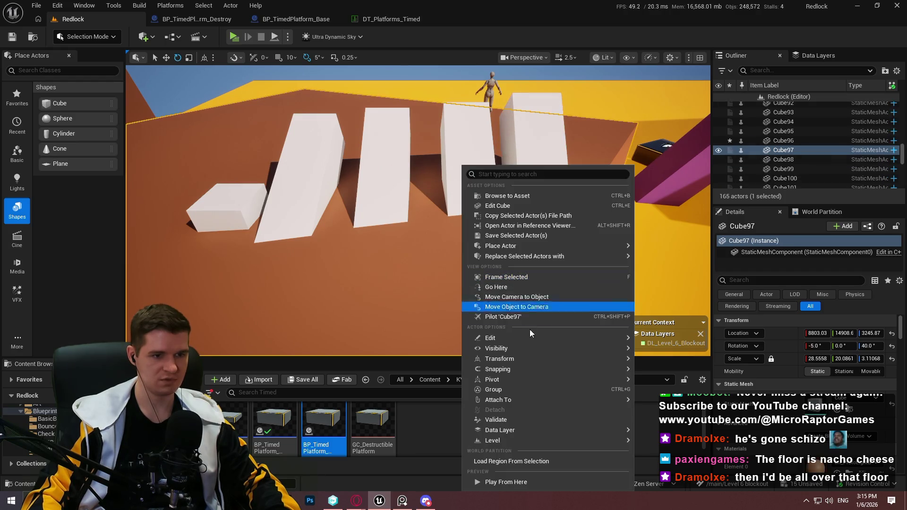
click(517, 482)
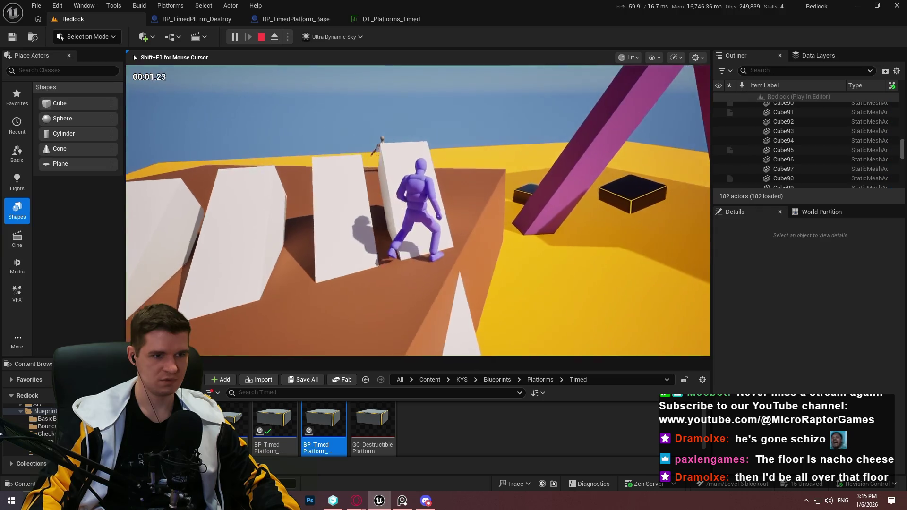
key(space)
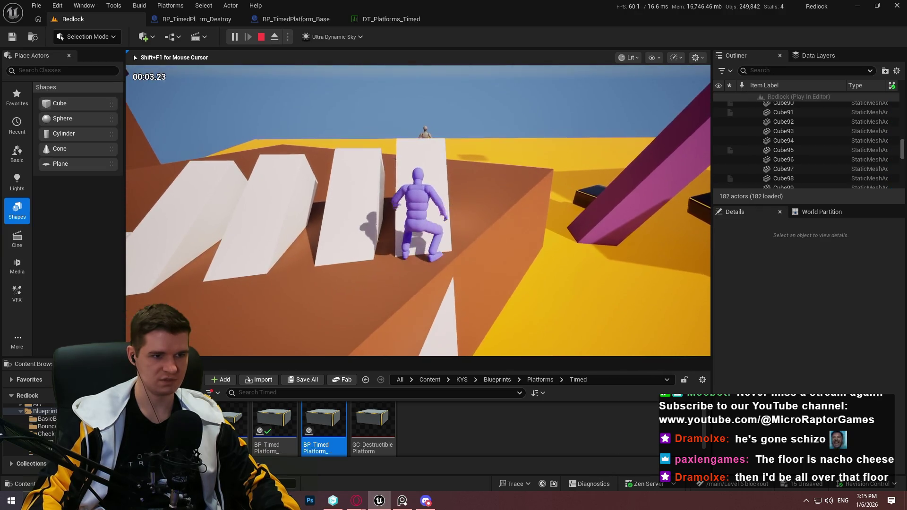
key(space)
key(s)
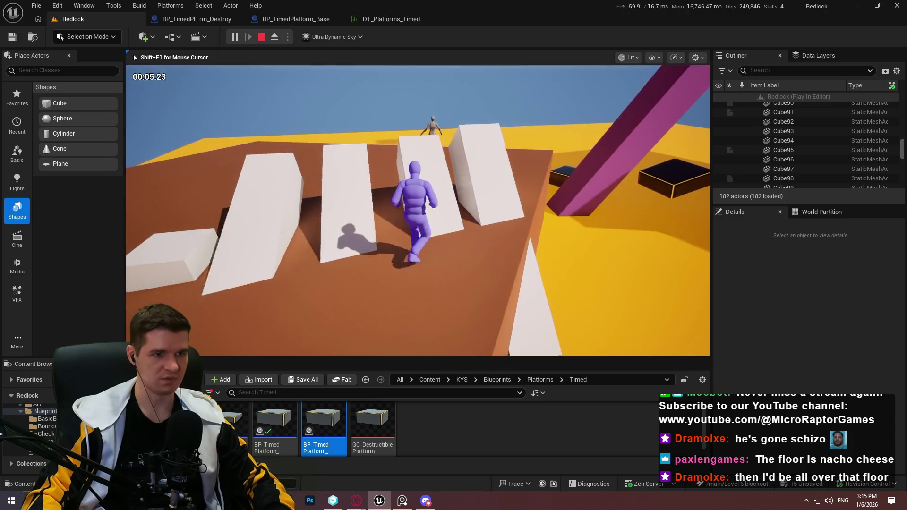
Delete four extra tilted white blocks, then select the pink sloped slab Cube139
key(Escape)
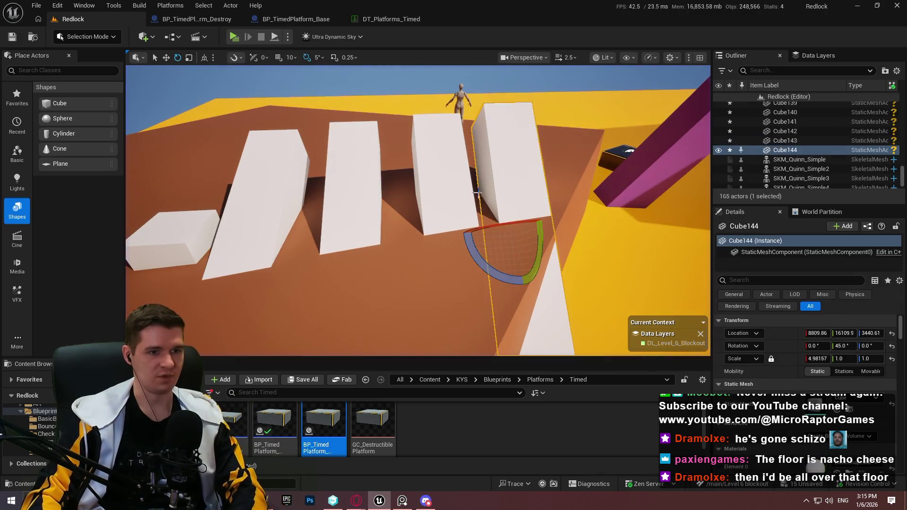
key(Delete)
click(444, 179)
key(Delete)
click(352, 189)
key(Delete)
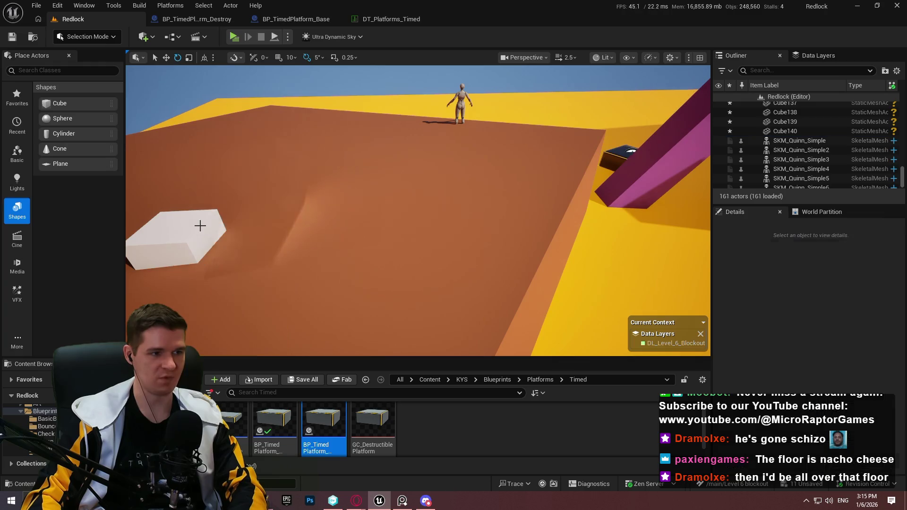
click(200, 226)
key(Delete)
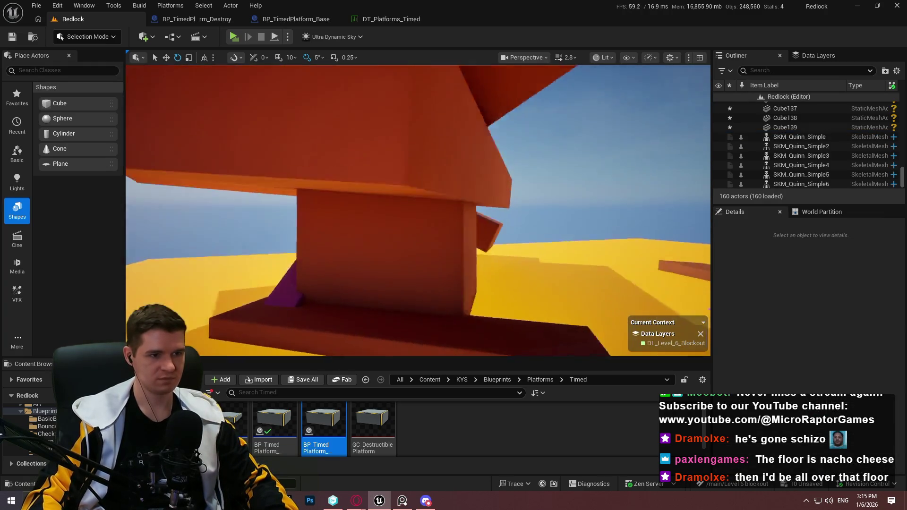
click(396, 217)
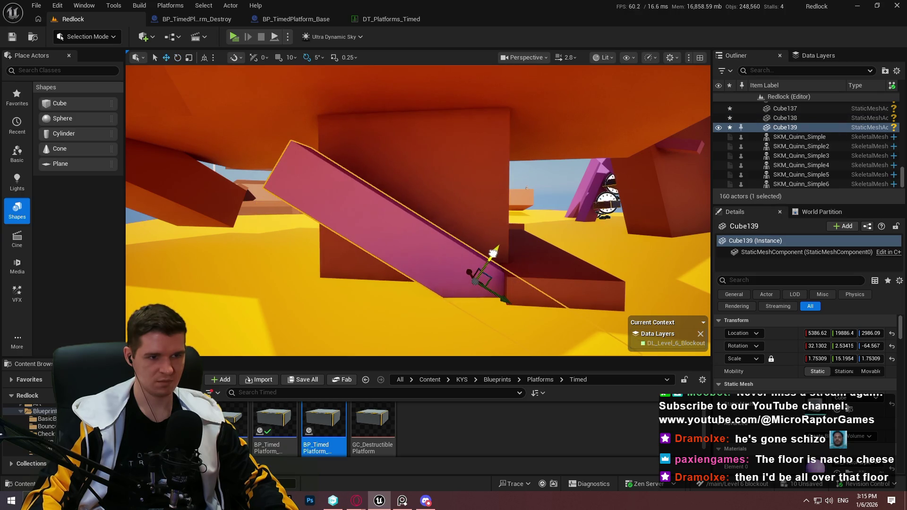
drag(516, 249, 486, 241)
right_click(482, 322)
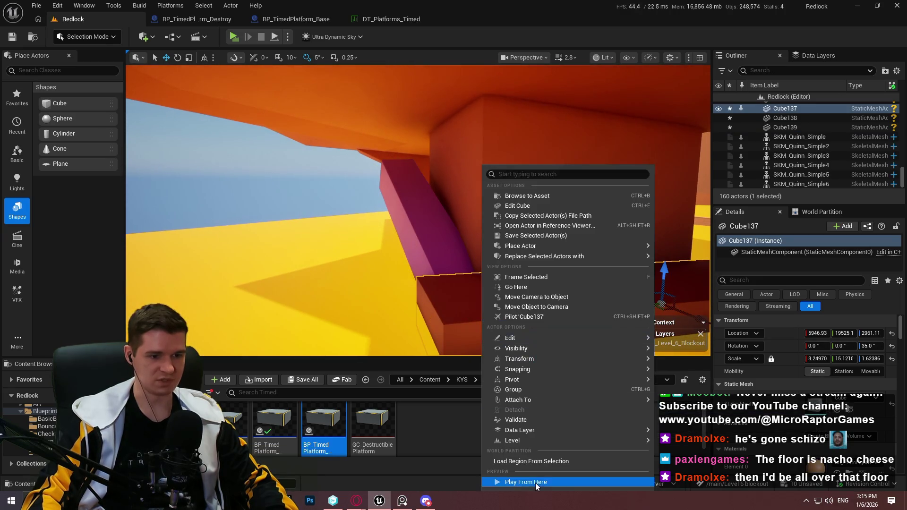
click(536, 484)
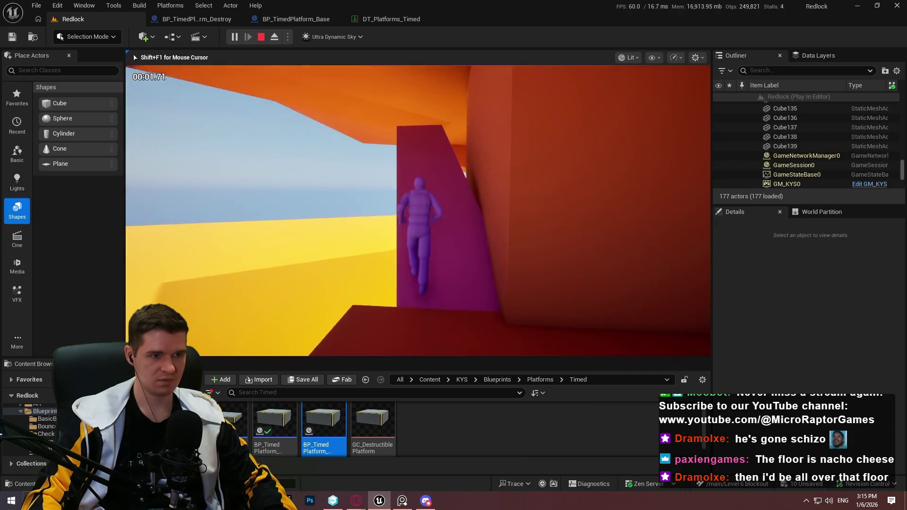
key(w)
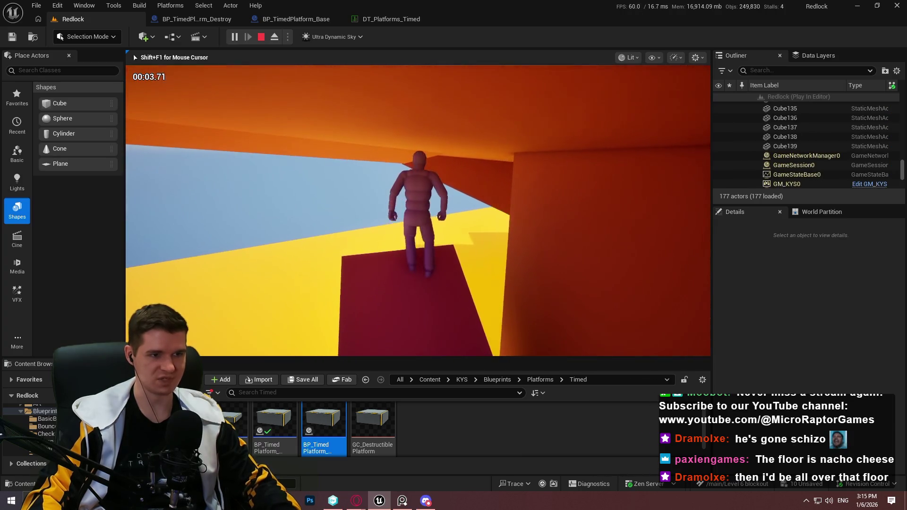
key(w)
key(Escape)
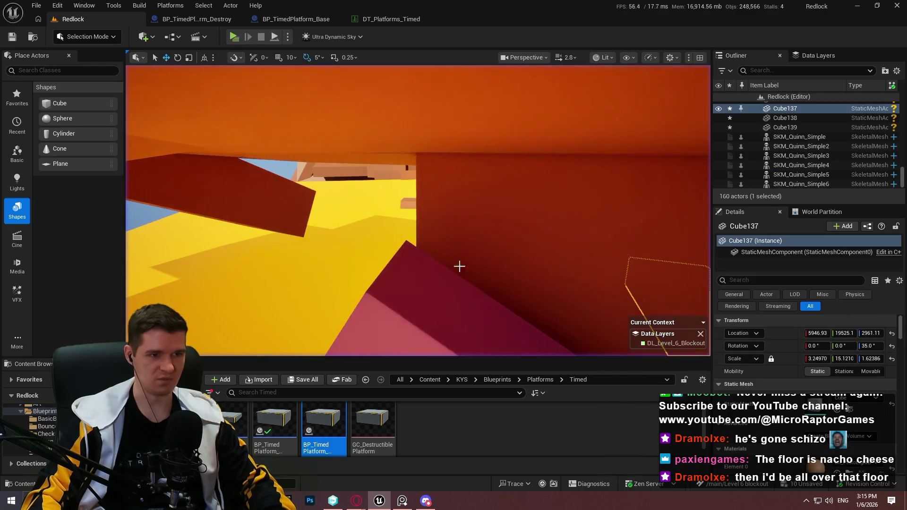
Play from the dark-red ledge, running up the magenta ramp, then return to the editor
drag(474, 265, 508, 267)
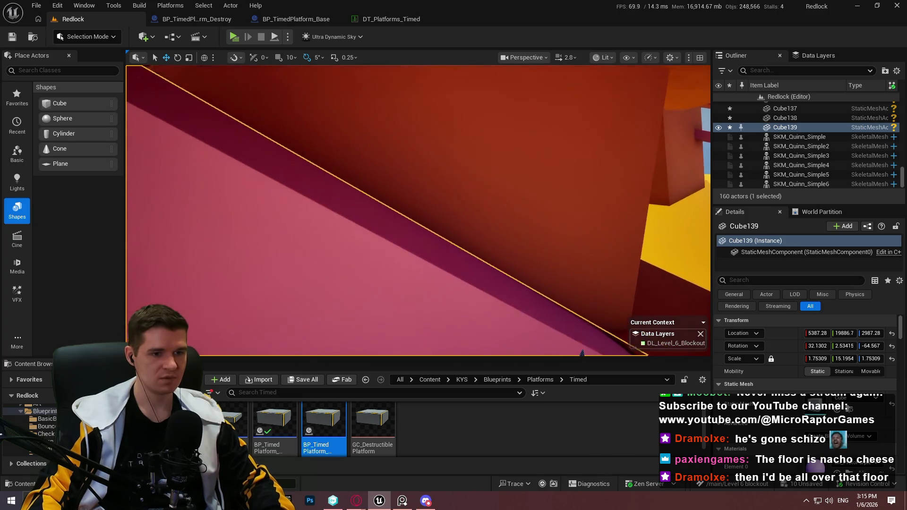
scroll(562, 326, down, 5)
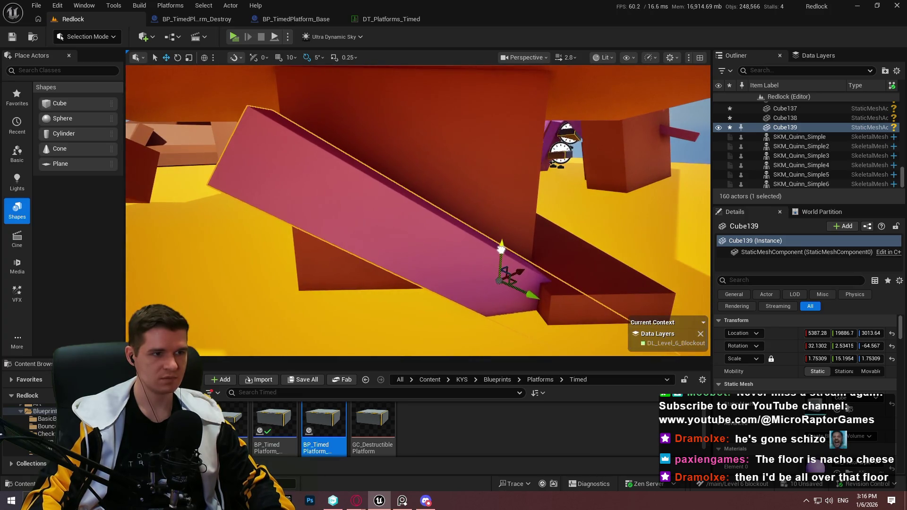
right_click(619, 275)
click(695, 482)
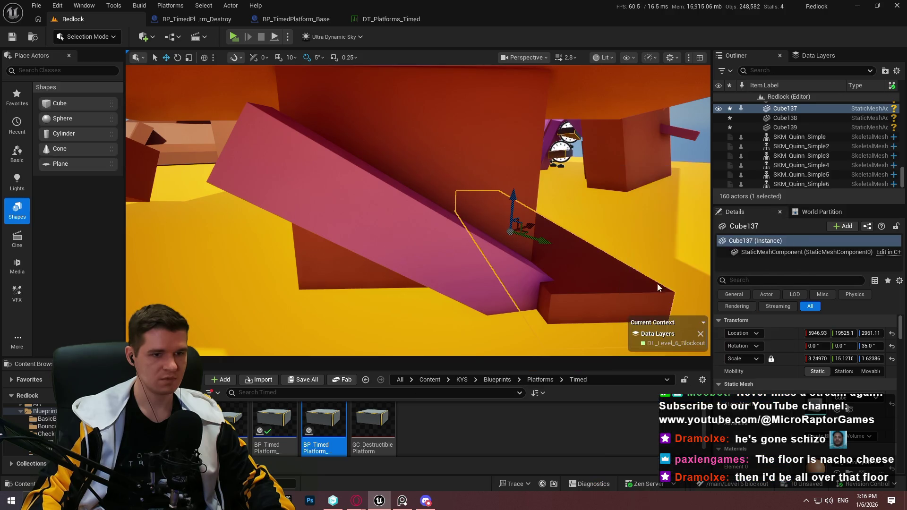
key(w)
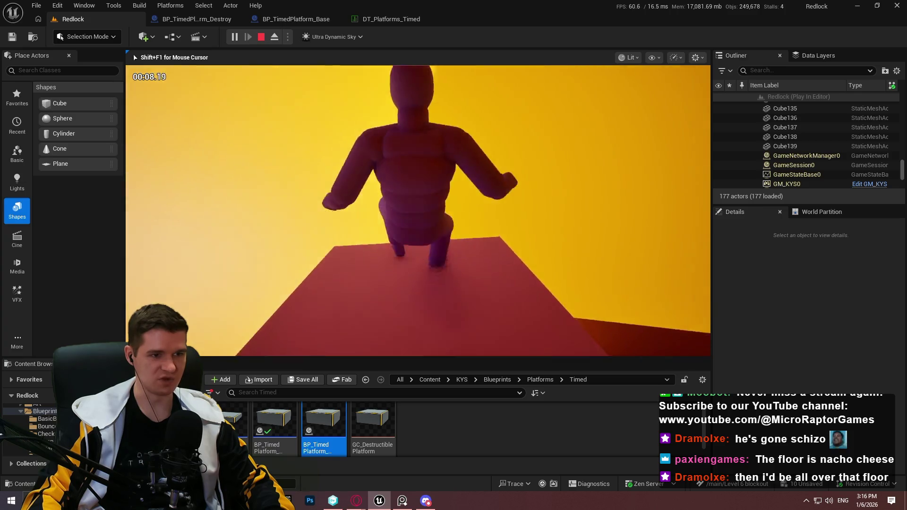
key(Escape)
drag(661, 186, 568, 185)
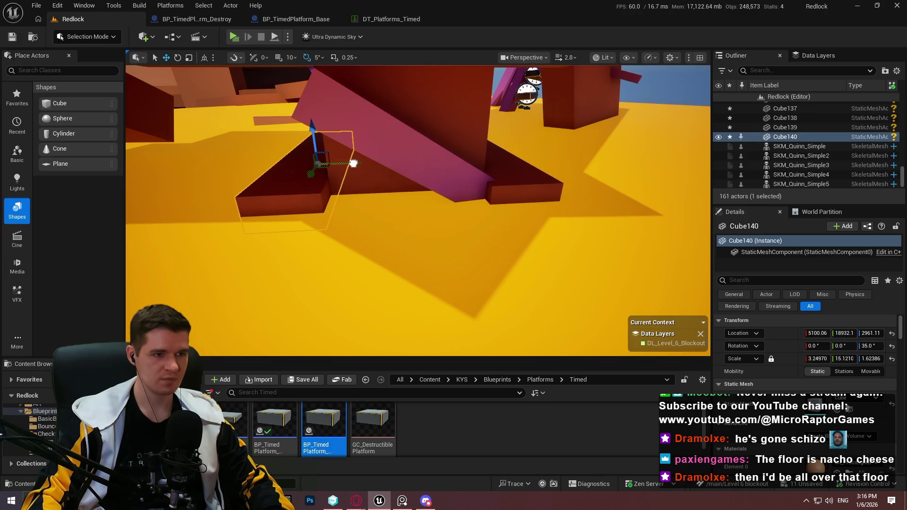
Duplicate the dark-red ledge, then shift BP_TimedPlatform_Disappear8 and turn it to 35°
drag(353, 163, 351, 165)
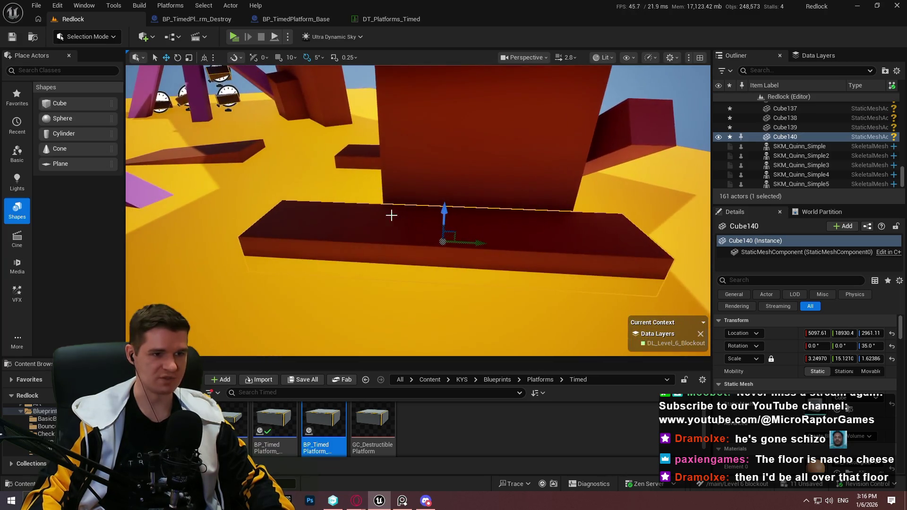
drag(449, 236, 361, 237)
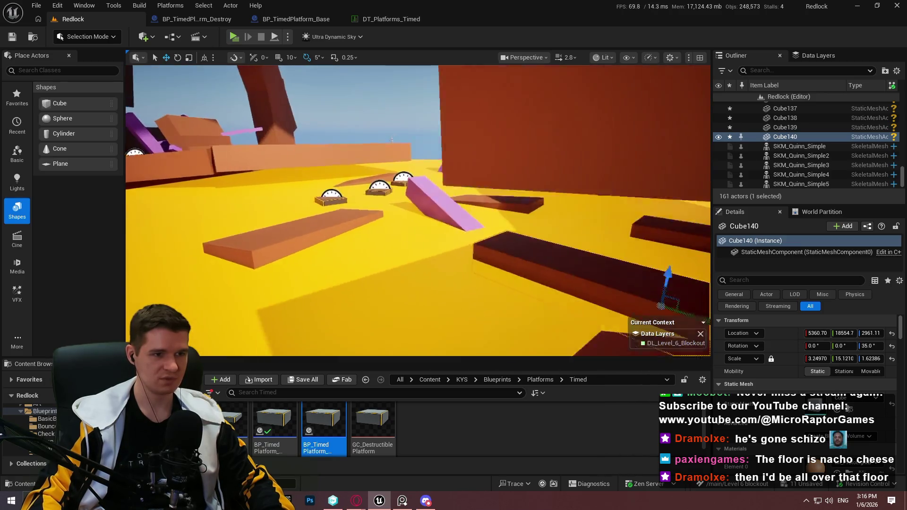
click(389, 202)
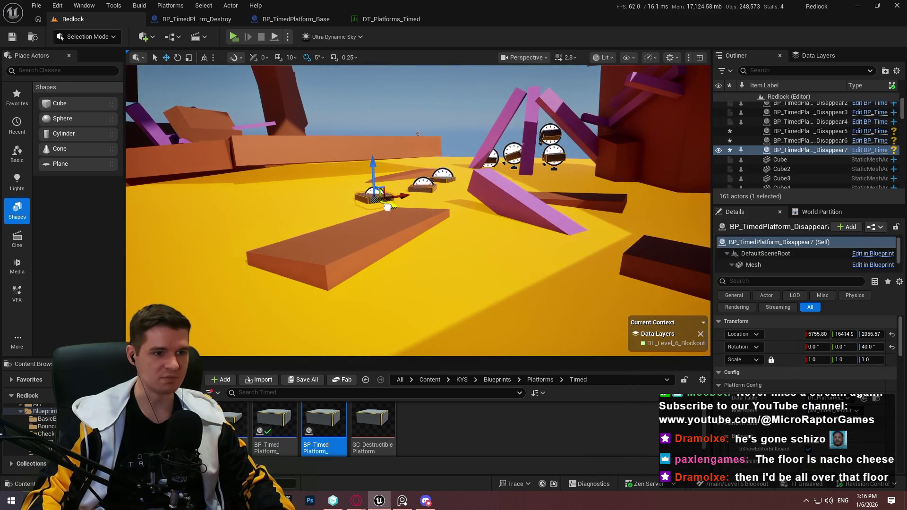
mouse_move(249, 201)
mouse_down()
mouse_move(184, 208)
mouse_move(367, 206)
mouse_up()
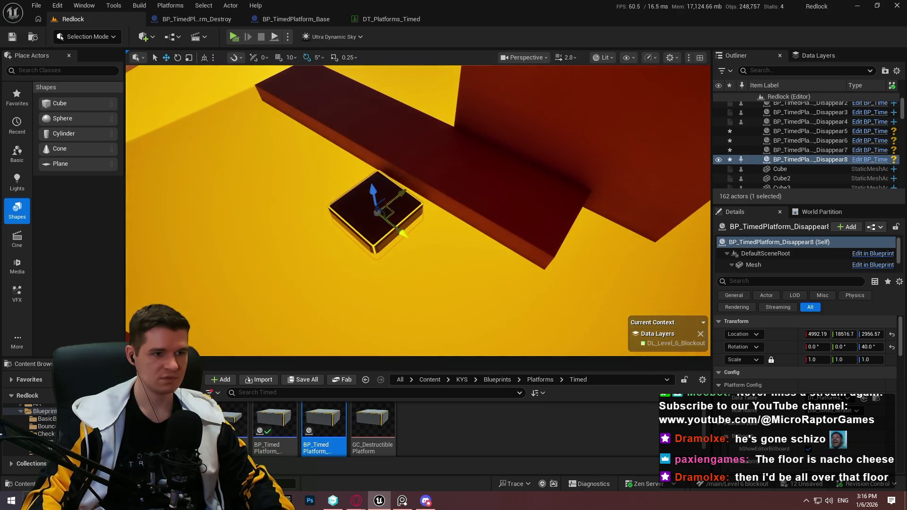
drag(702, 255, 694, 257)
key(f)
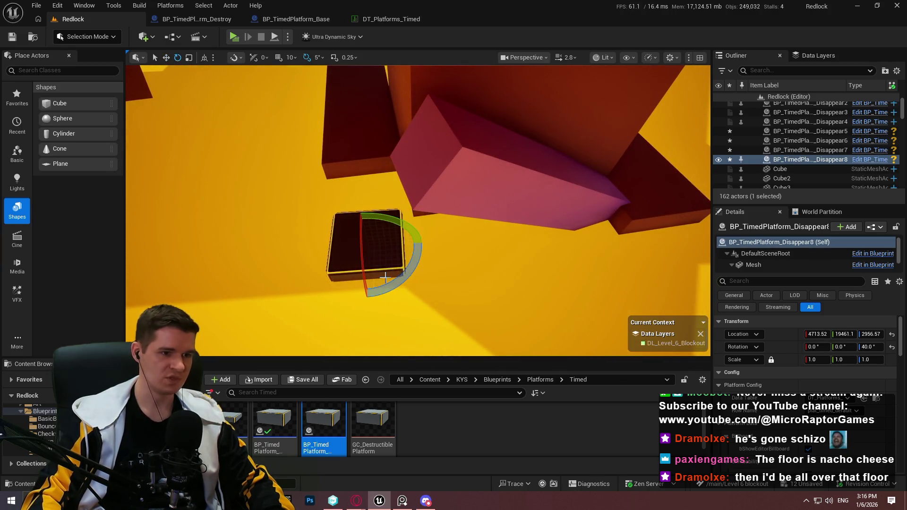
drag(389, 284, 388, 285)
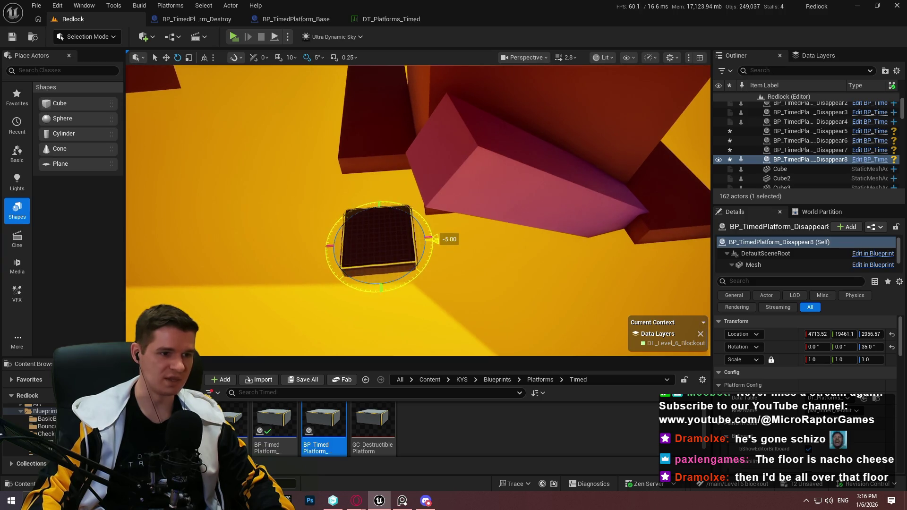
Orbit around the timed platform to check its placement, then select Cube140
key(w)
key(f)
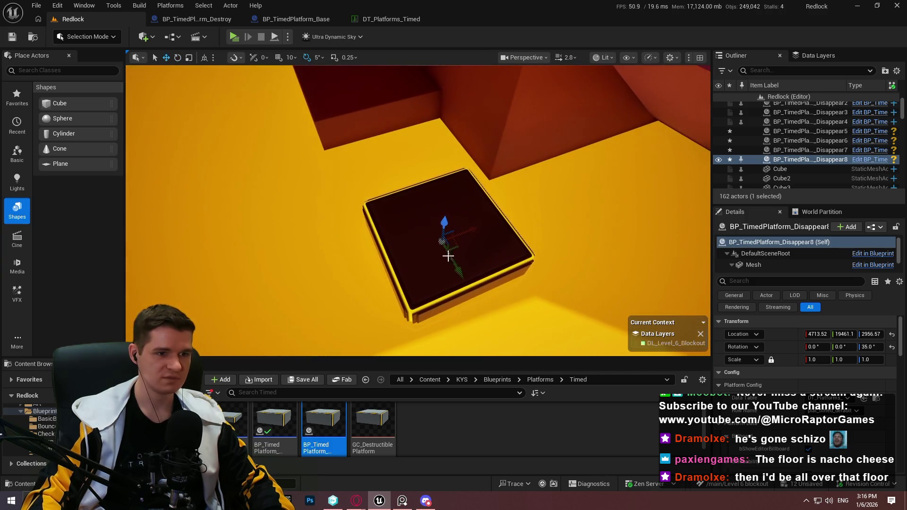
drag(465, 261, 507, 230)
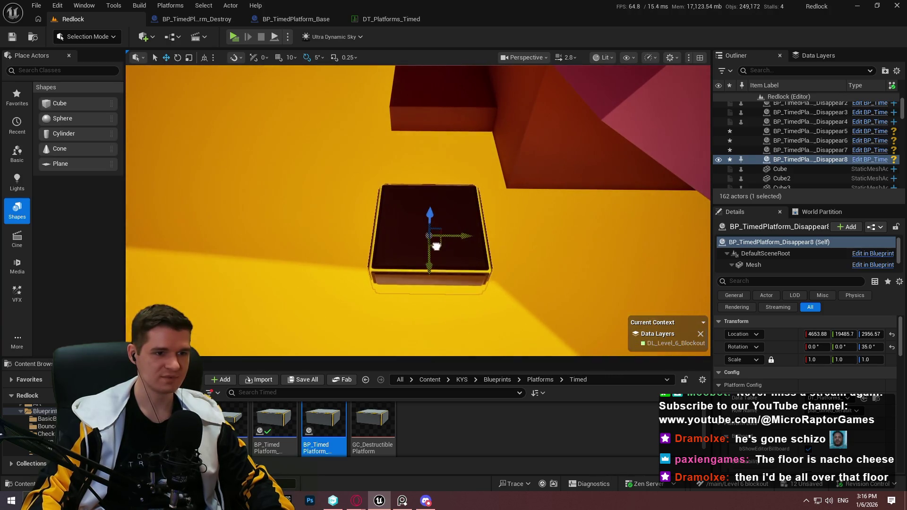
drag(437, 246, 487, 196)
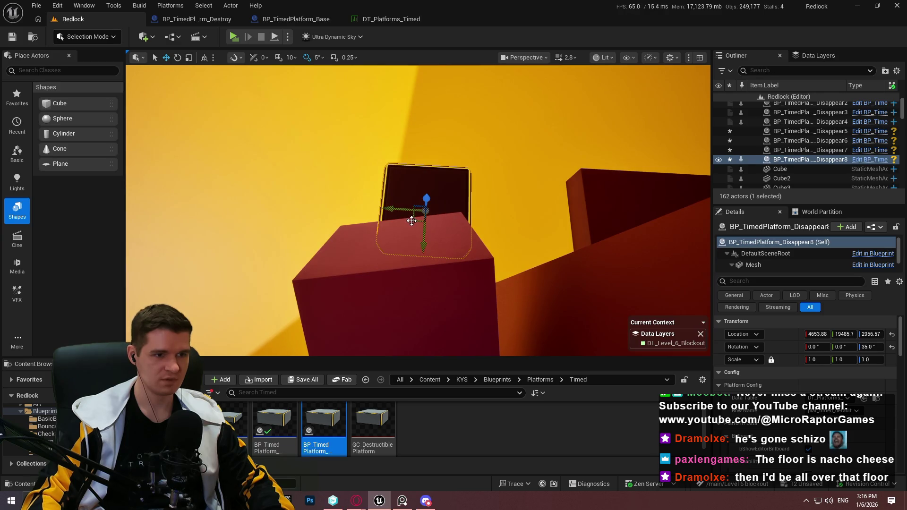
mouse_move(384, 208)
mouse_down()
mouse_move(421, 198)
mouse_move(375, 239)
mouse_up()
click(458, 252)
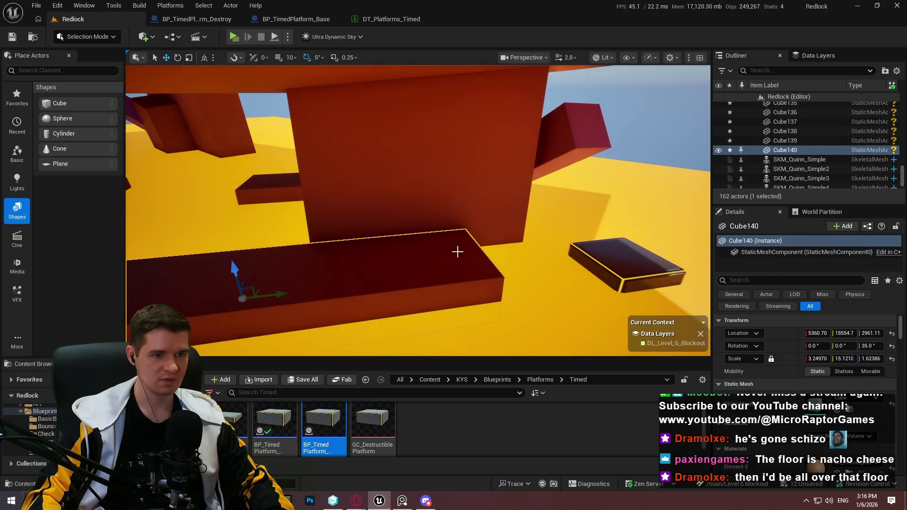
Shift Cube140 sideways and cut its Y scale to about 8.4
mouse_move(237, 298)
mouse_down()
mouse_move(227, 265)
mouse_move(260, 204)
mouse_move(433, 262)
mouse_up()
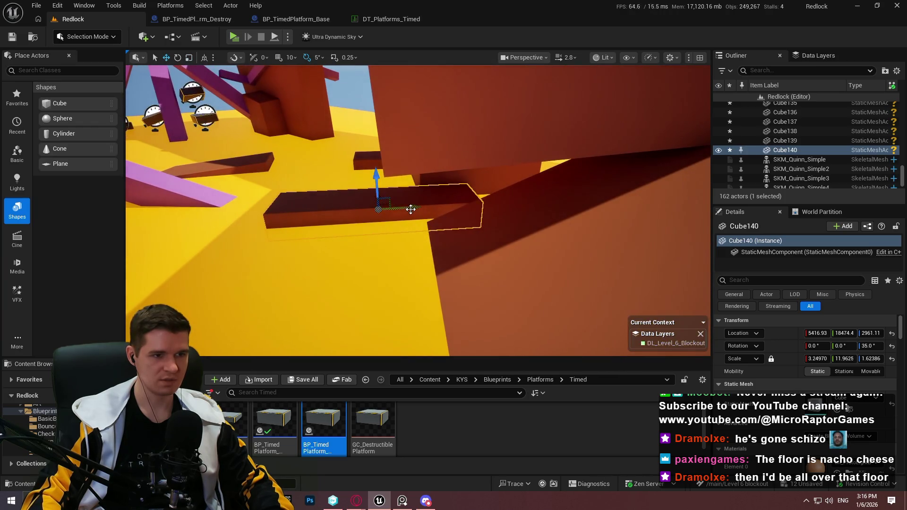
mouse_move(434, 262)
mouse_down()
mouse_move(407, 208)
mouse_move(467, 243)
mouse_move(440, 222)
mouse_up()
key(r)
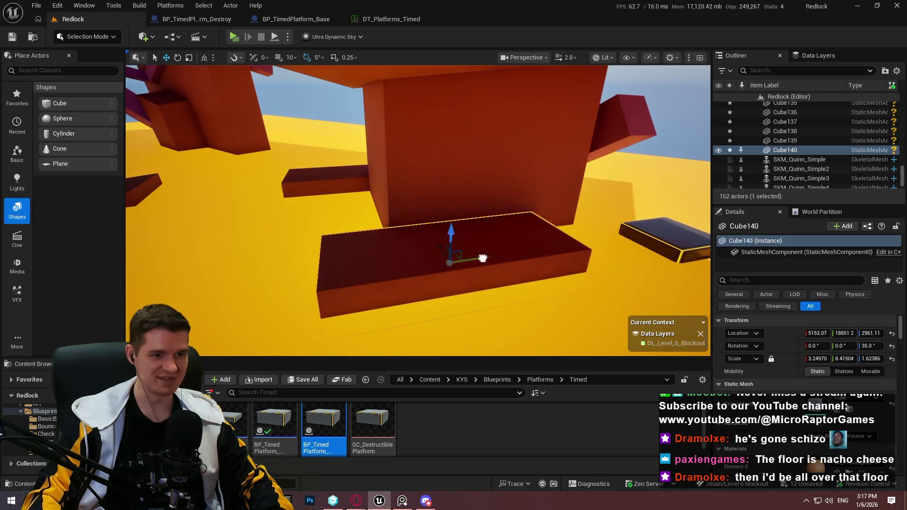
mouse_move(444, 255)
mouse_down()
mouse_move(461, 248)
mouse_move(432, 208)
mouse_up()
right_click(379, 220)
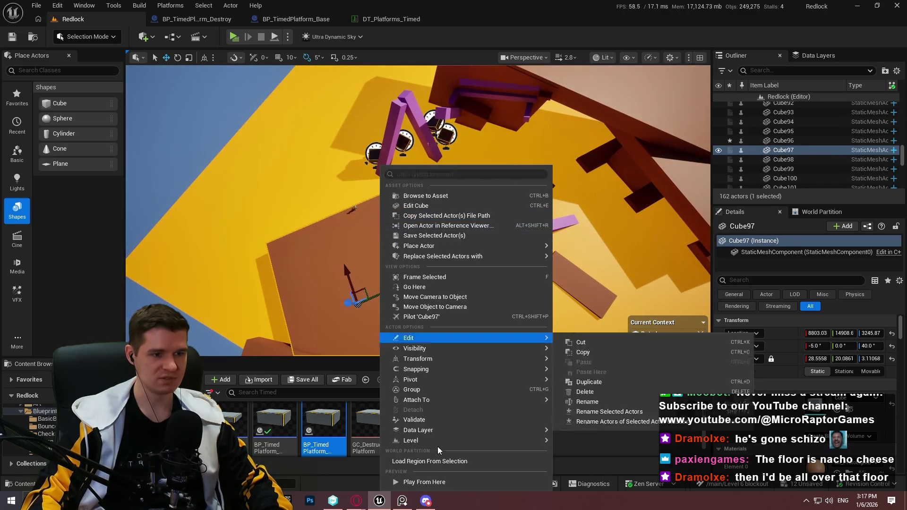
Jump from the brown slab across the dark platforms and pink ramp, then select the sixth disappearing platform
click(441, 482)
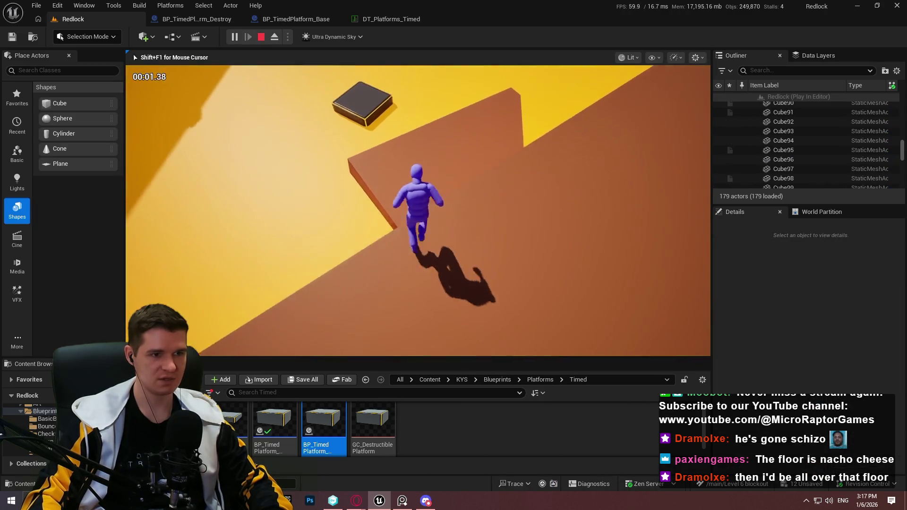
key(space)
key(space)
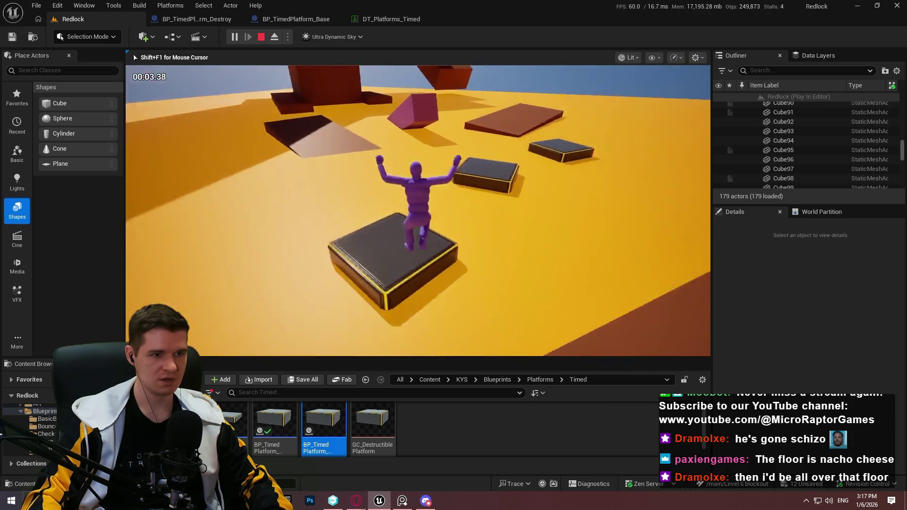
key(space)
key(space)
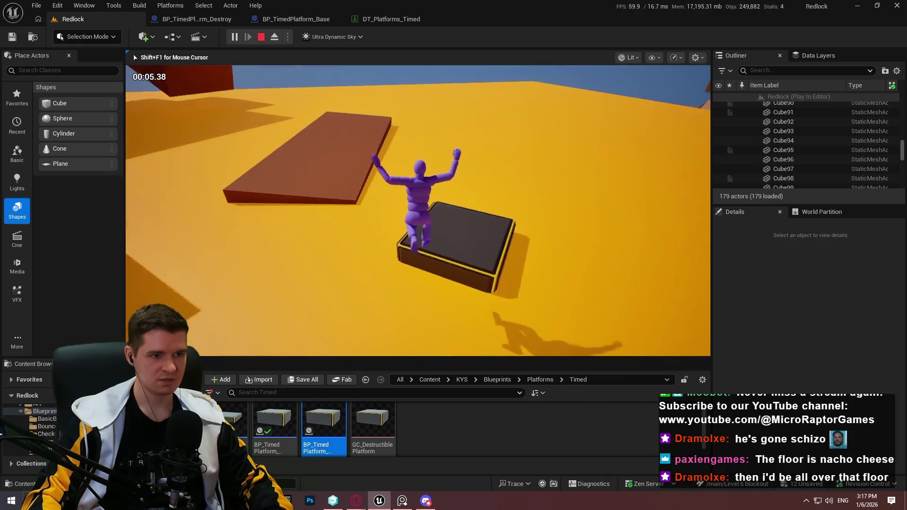
key(space)
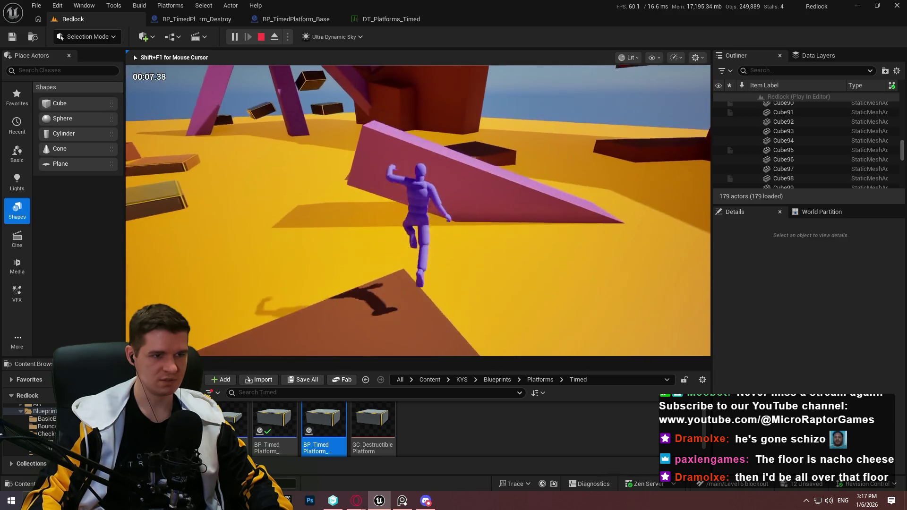
key(space)
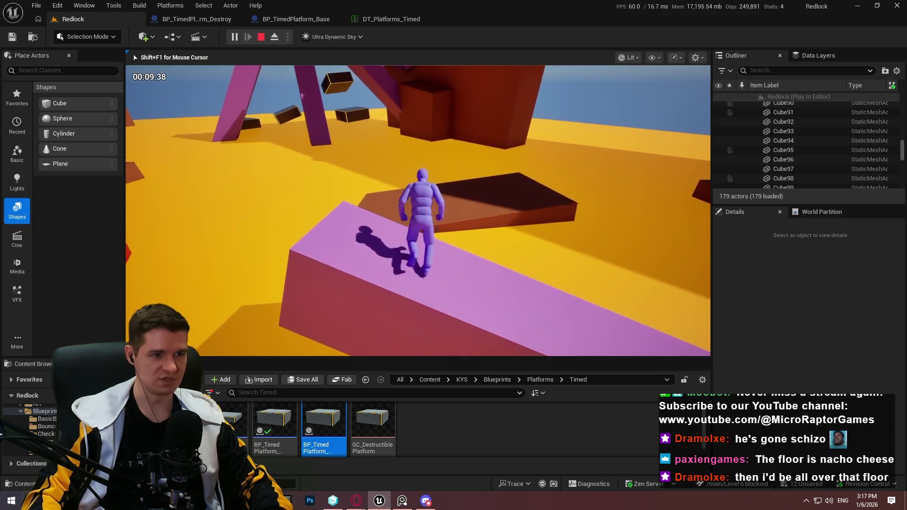
key(space)
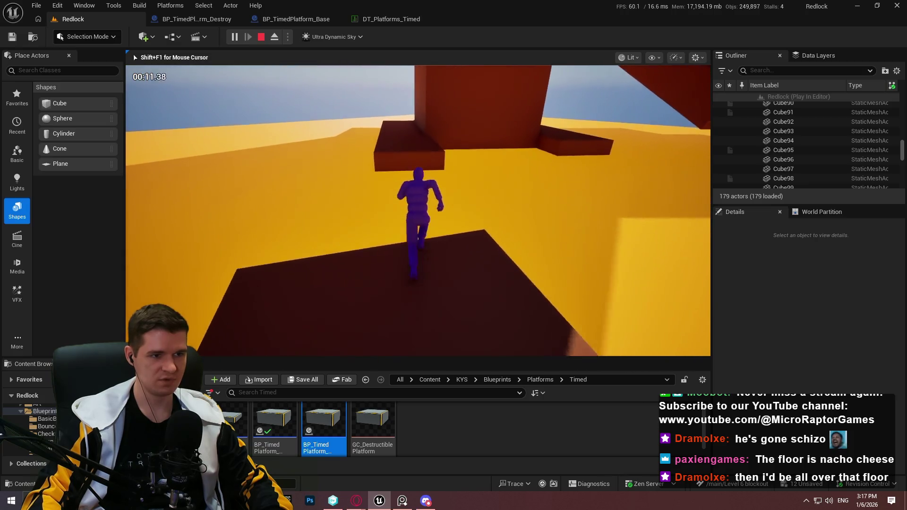
key(Escape)
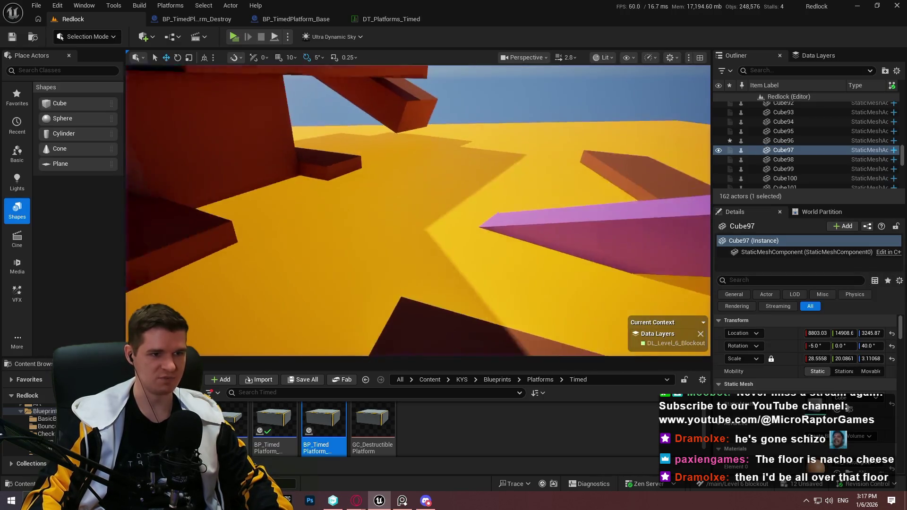
click(581, 187)
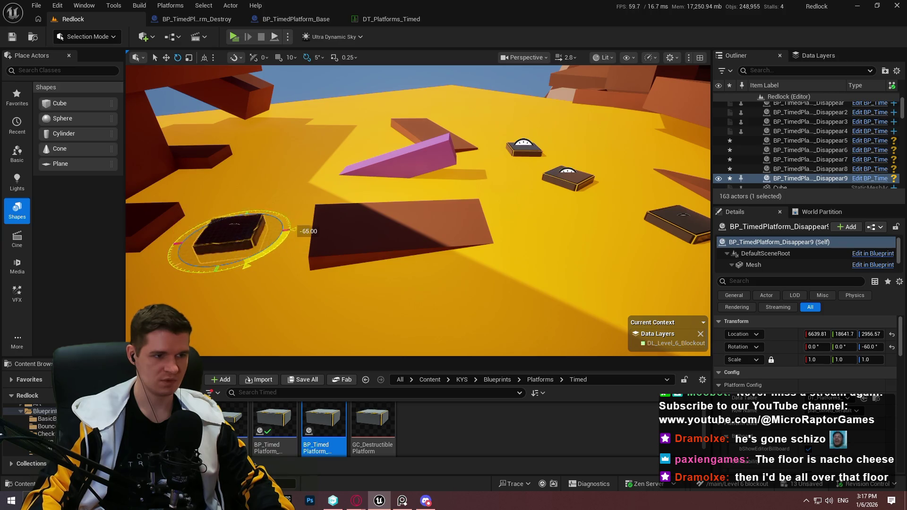
Start a play-test from the brown slab using Play From Here
drag(212, 252, 211, 251)
right_click(218, 246)
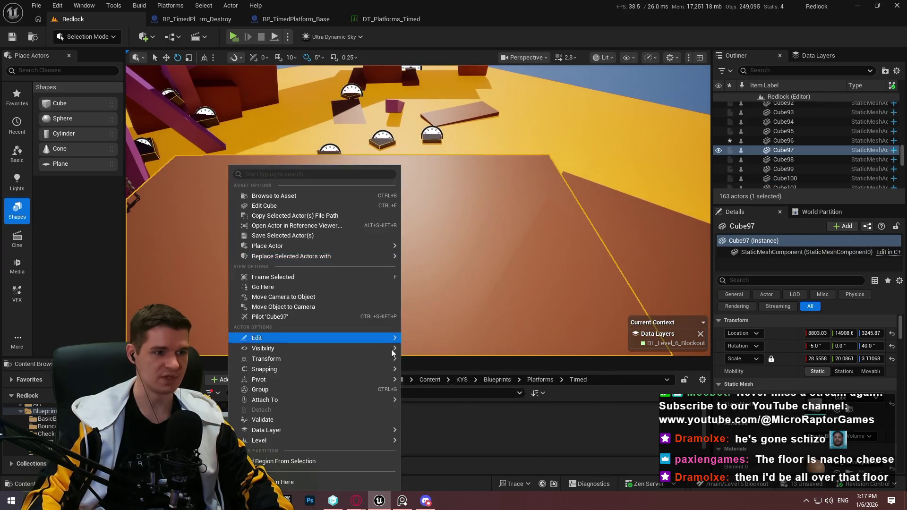
click(293, 483)
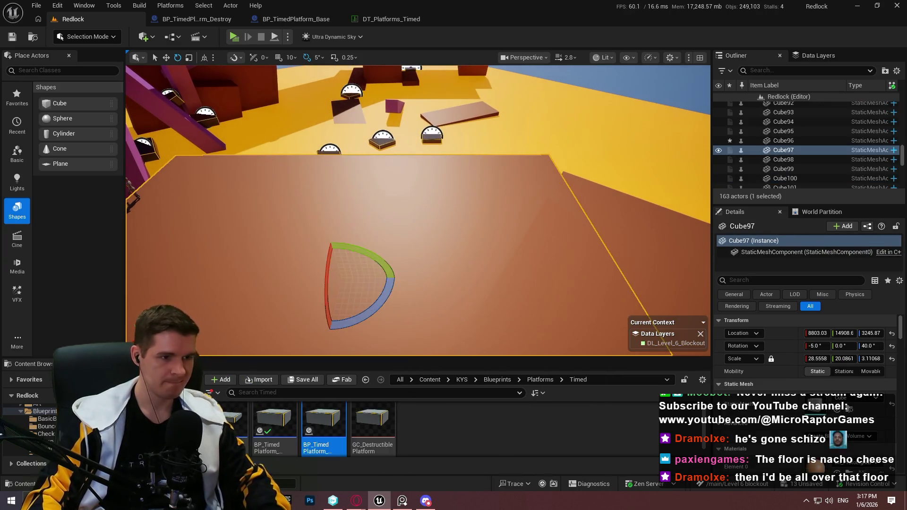
Jump the character across the dark platforms and pink slab, up onto the red platform
key(space)
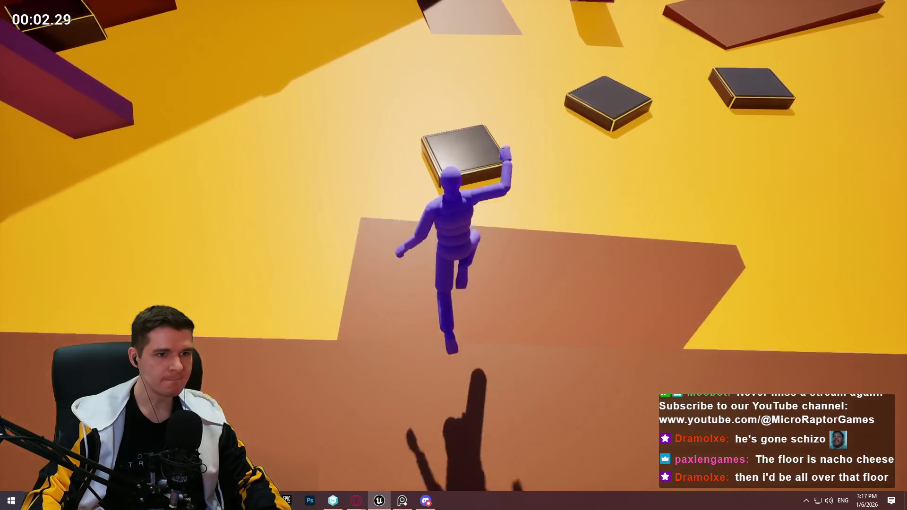
key(space)
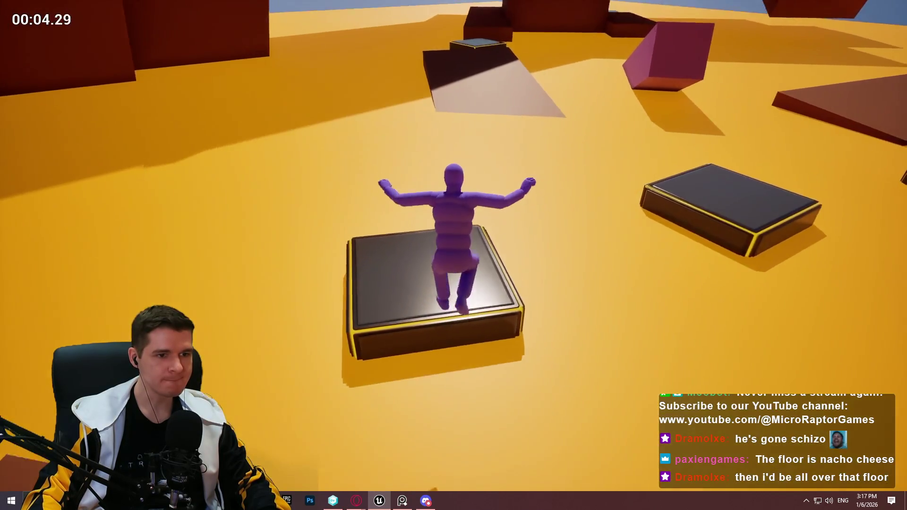
key(space)
key(space)
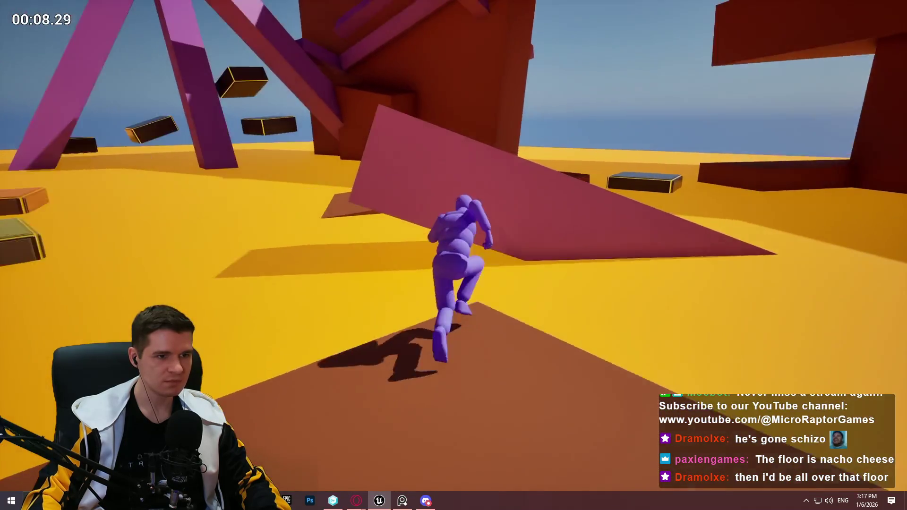
key(space)
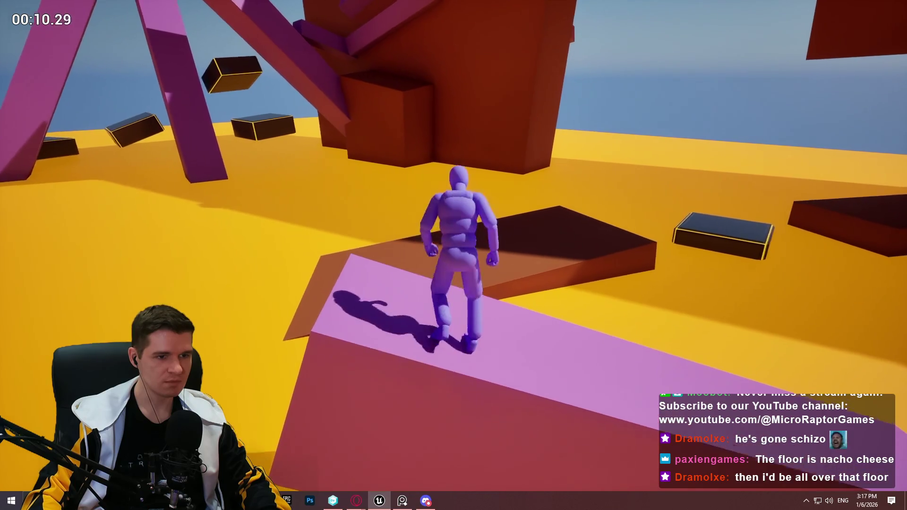
key(space)
key(space)
key(space)
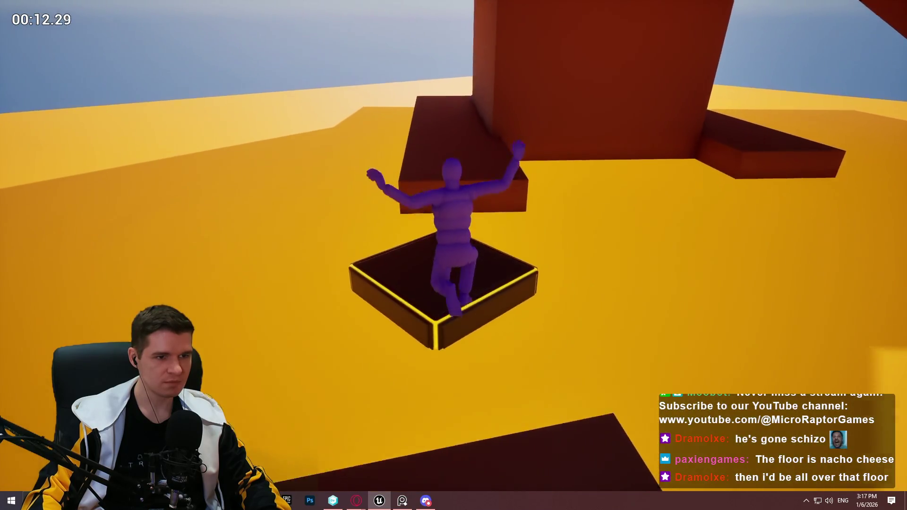
key(space)
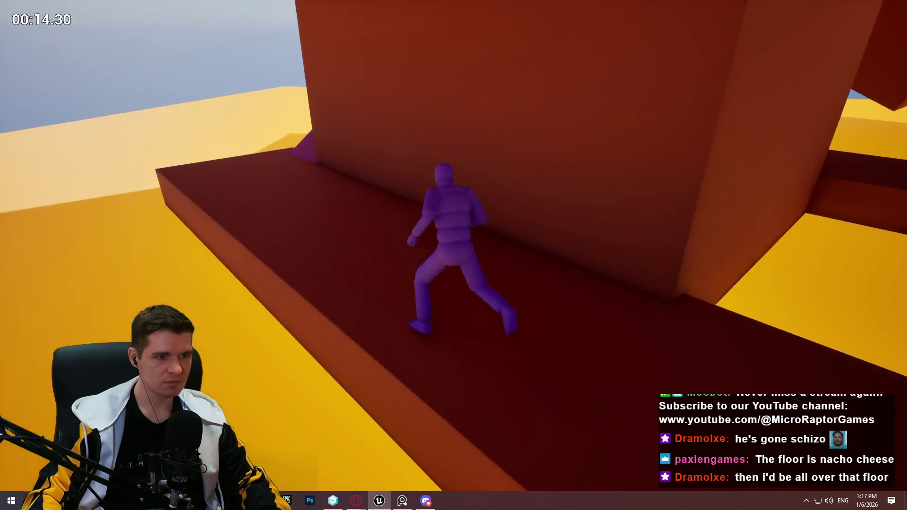
key(space)
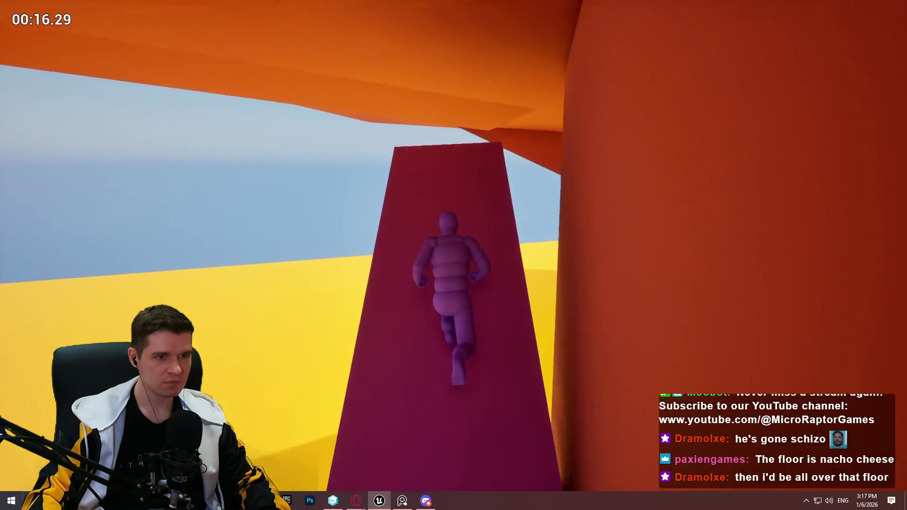
key(space)
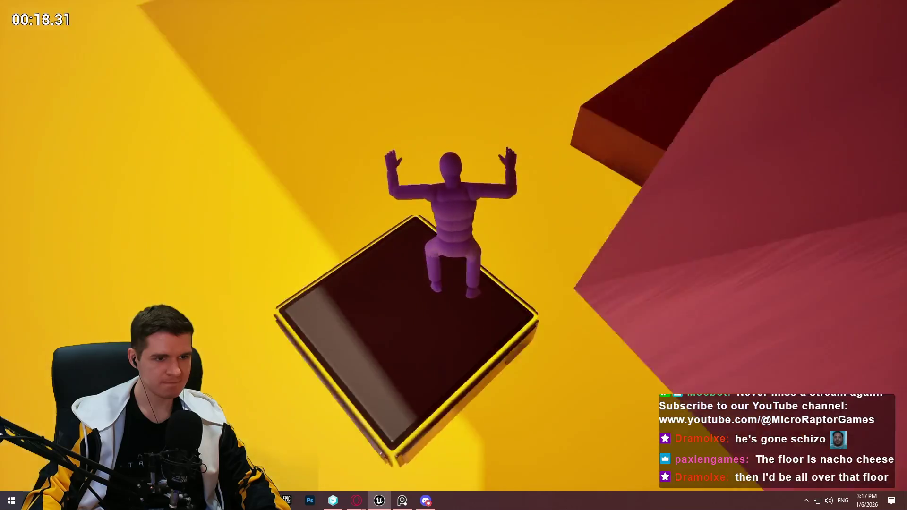
key(space)
Run along the dark ledge, leap off, and run under the orange structure toward the pink beams
key(w)
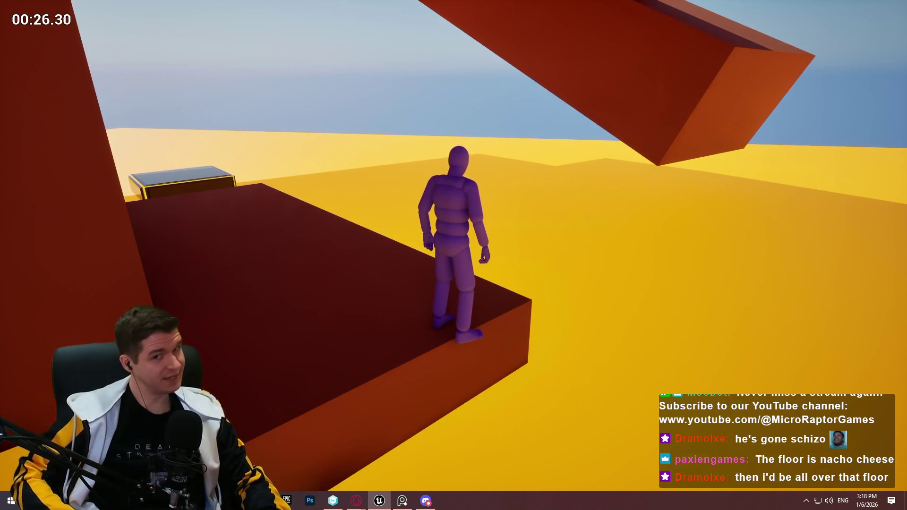
key(w)
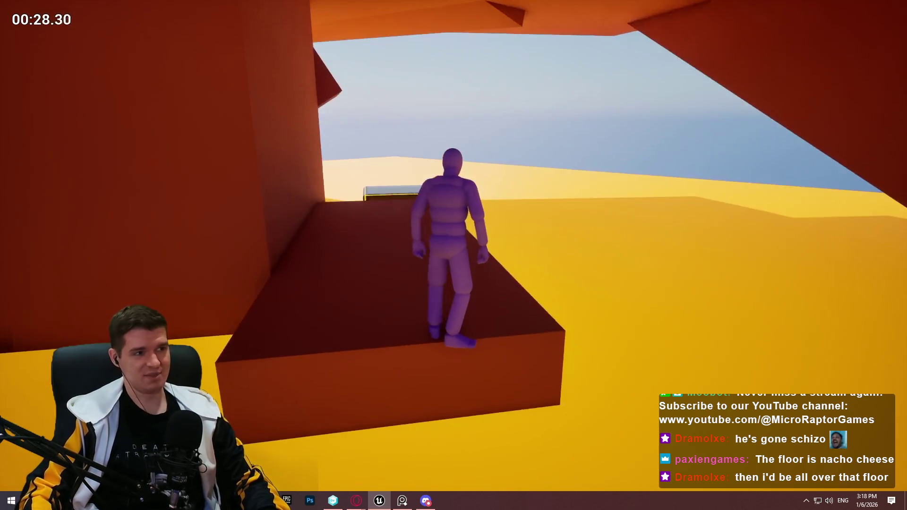
key(space)
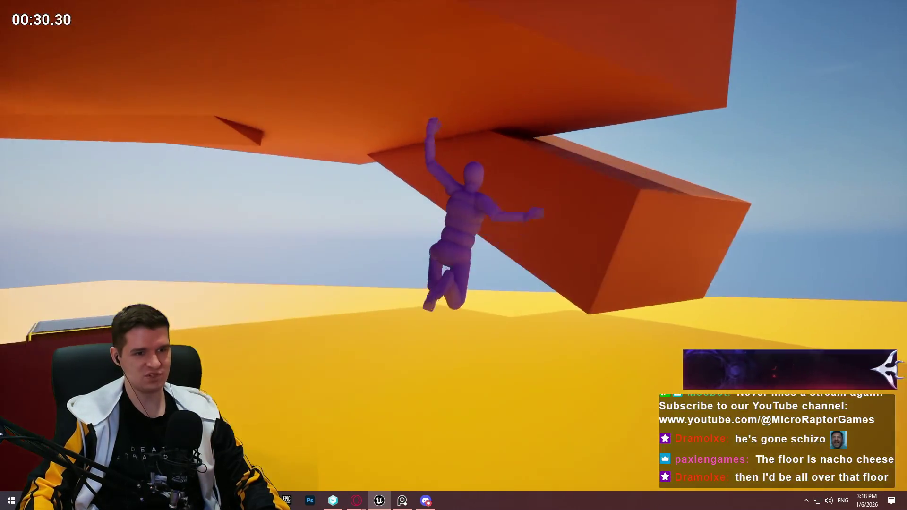
key(w)
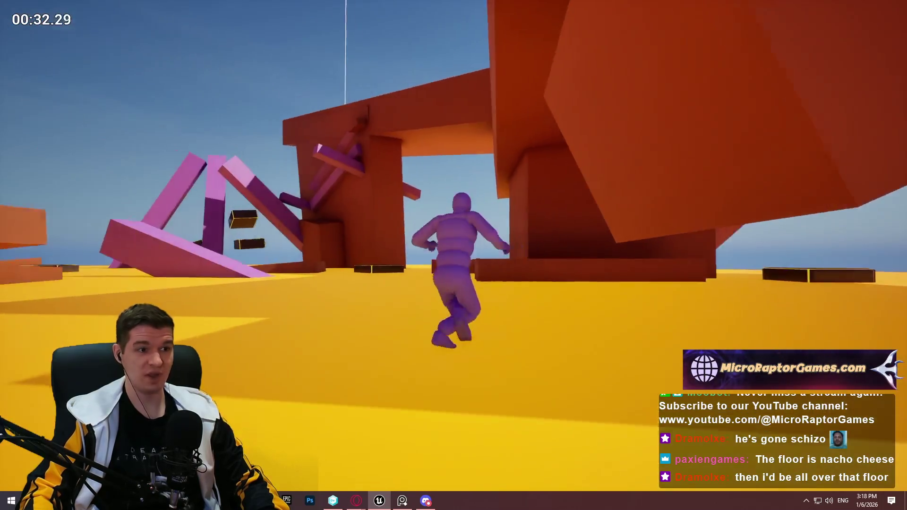
key(w)
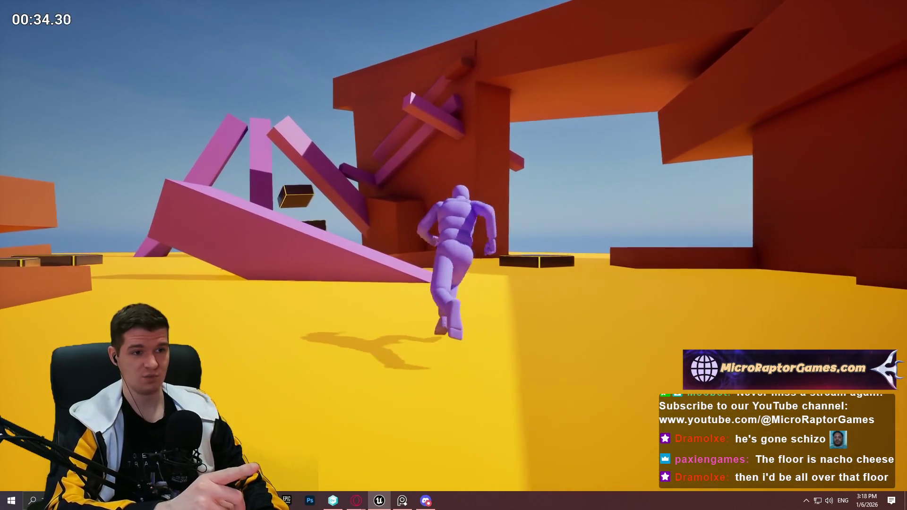
key(w)
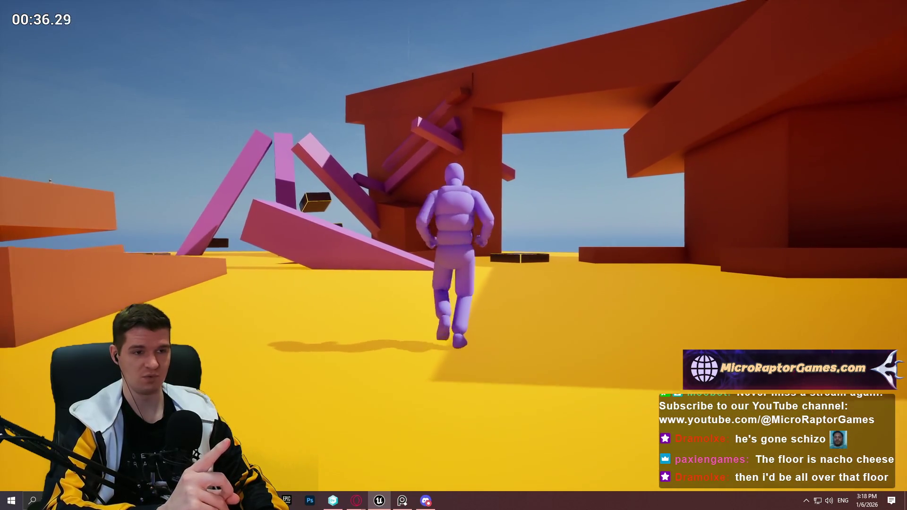
key(w)
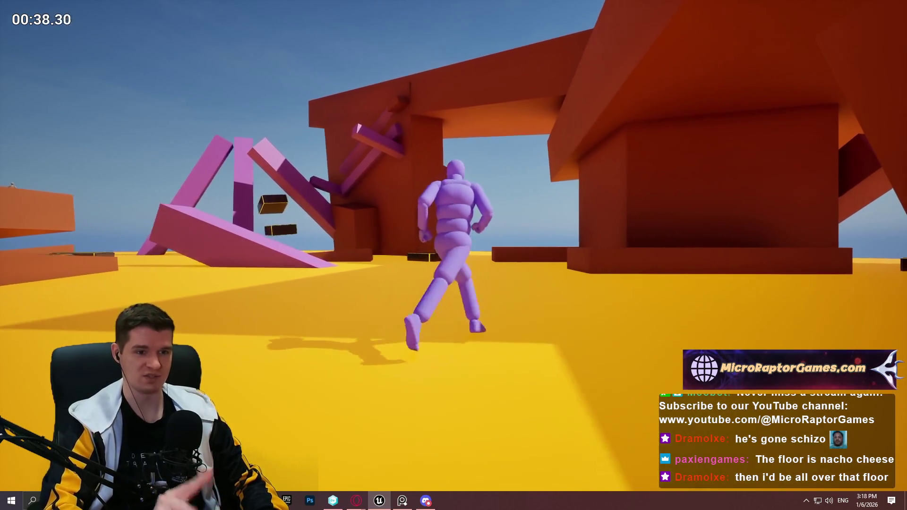
key(w)
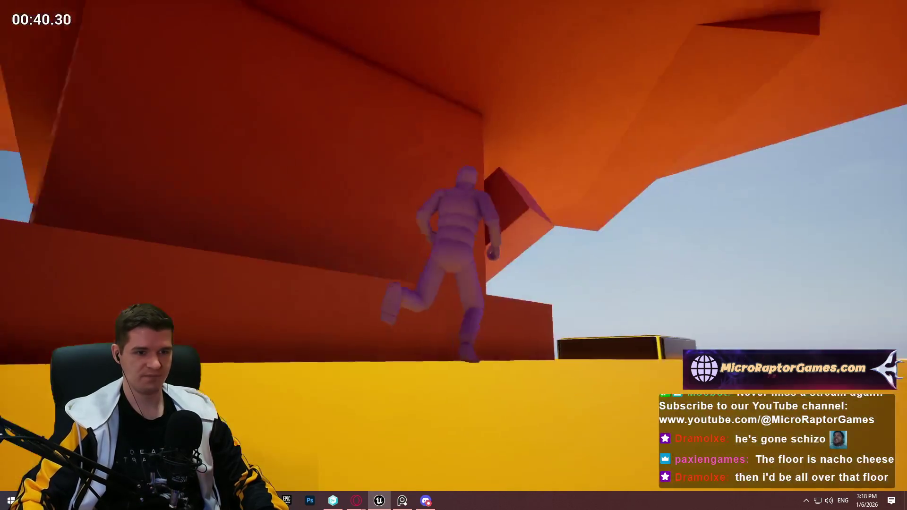
key(w)
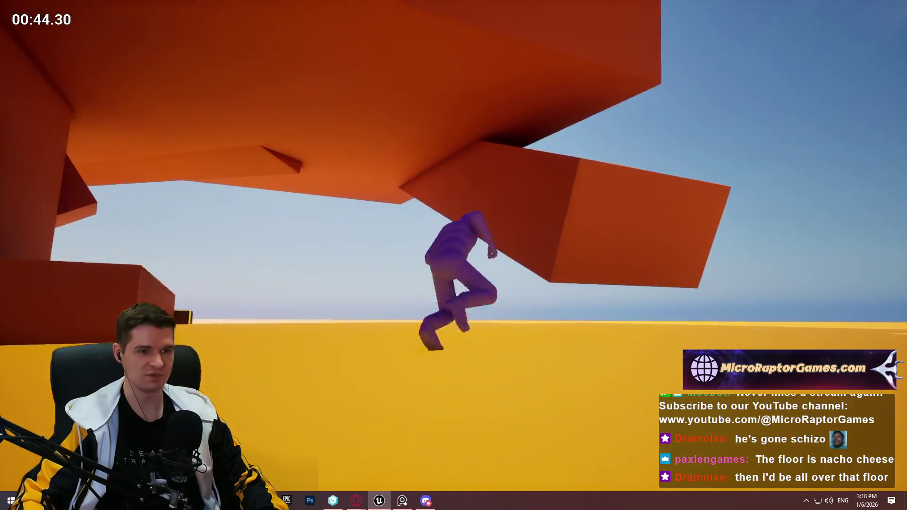
key(w)
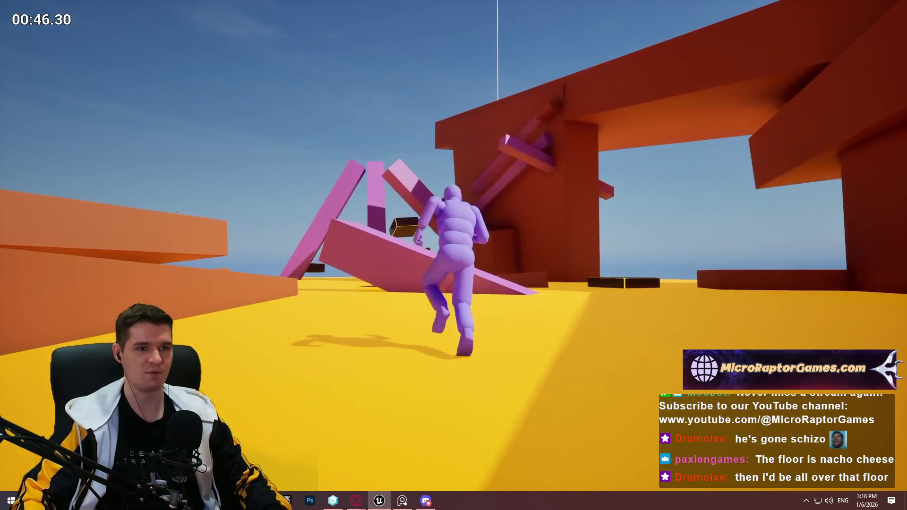
key(w)
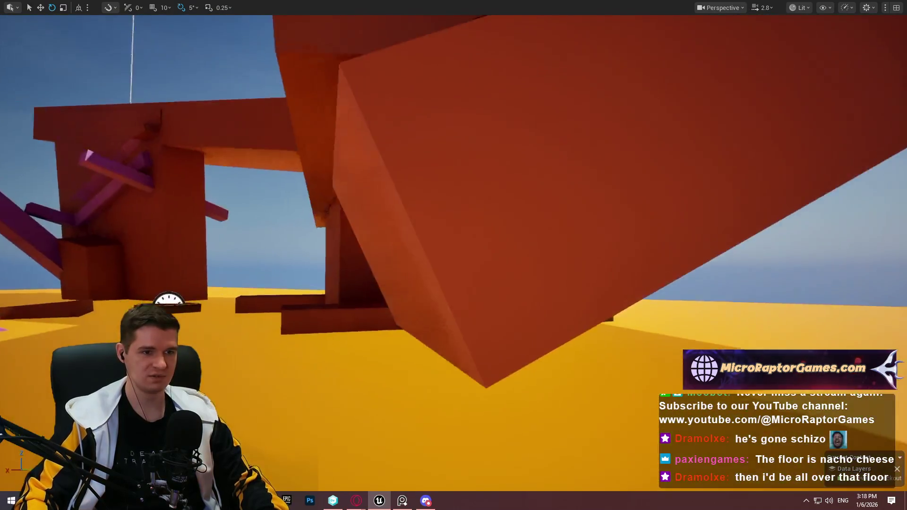
Rotate the brown beam upright to -65 degrees and sink it lower into the yellow floor
key(w)
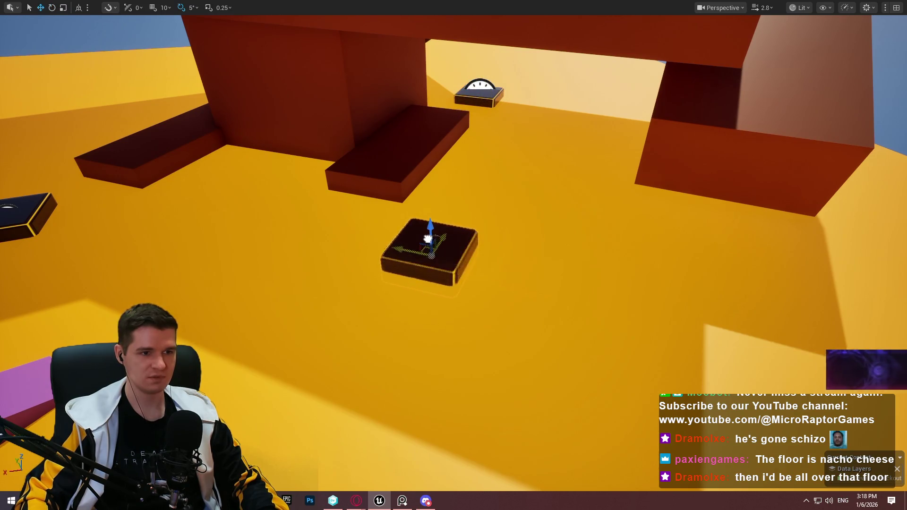
scroll(689, 209, down, 3)
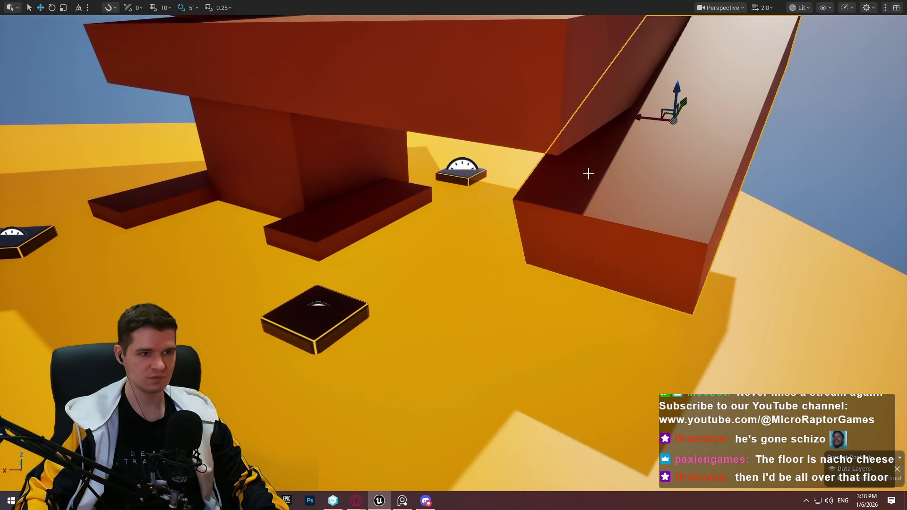
scroll(588, 174, down, 3)
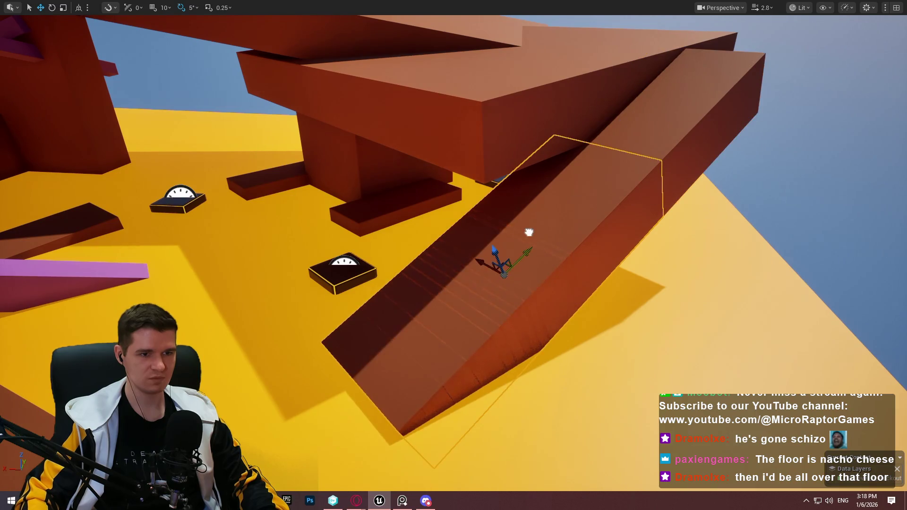
drag(488, 236, 460, 296)
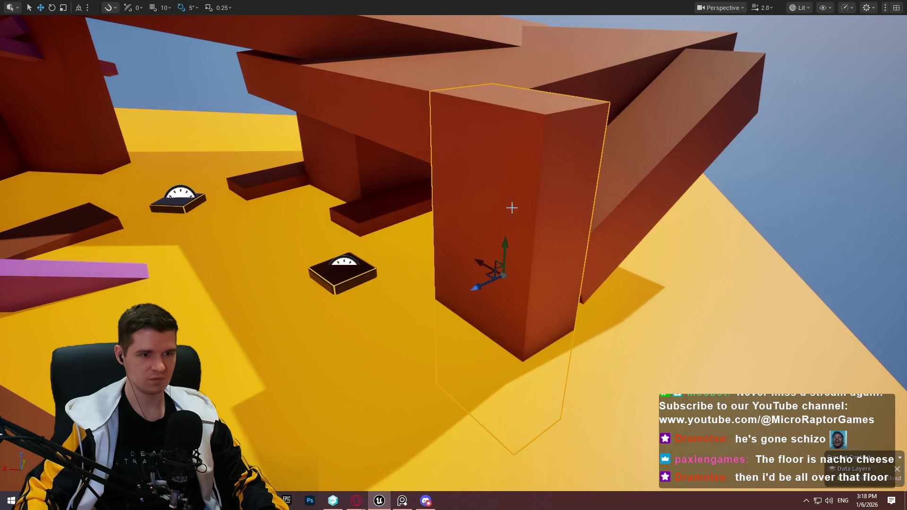
drag(505, 243, 500, 348)
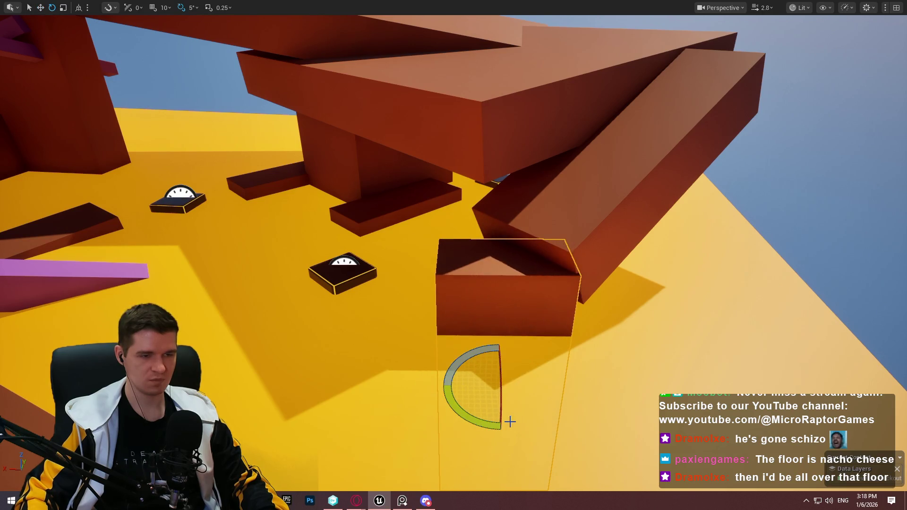
Pull back to a level overview and open the context menu at the chosen play spot
mouse_move(510, 422)
mouse_down()
mouse_move(491, 331)
mouse_move(473, 312)
mouse_move(508, 230)
mouse_up()
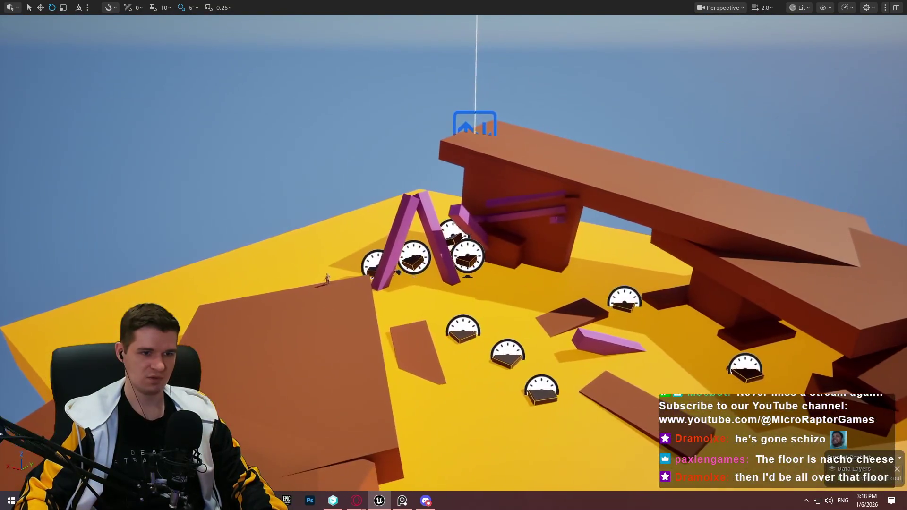
drag(236, 333, 241, 329)
right_click(261, 282)
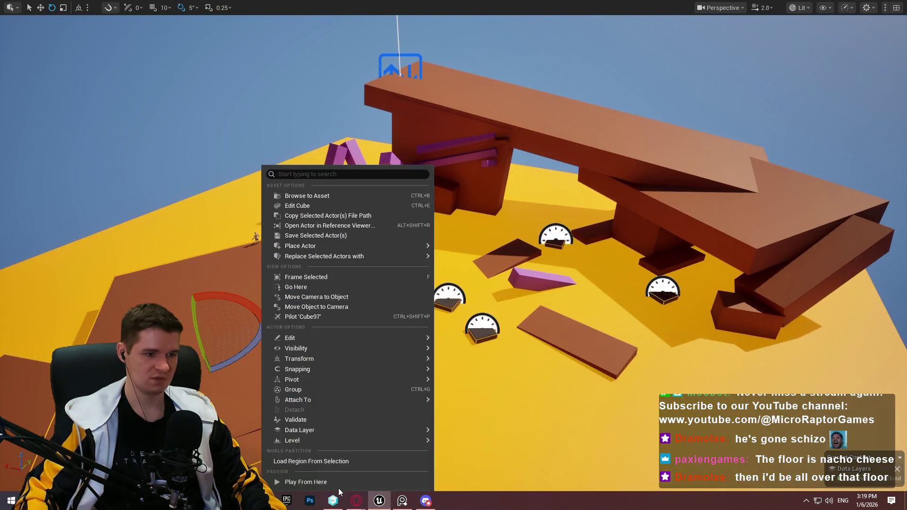
Play from the chosen spot, hopping across the dark platforms and pink ramp onto the raised walkway
click(338, 489)
key(w)
key(space)
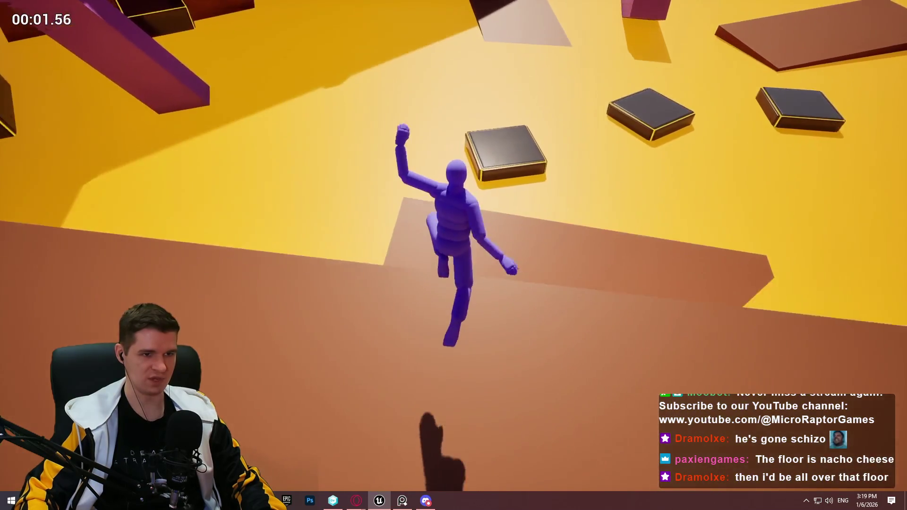
key(space)
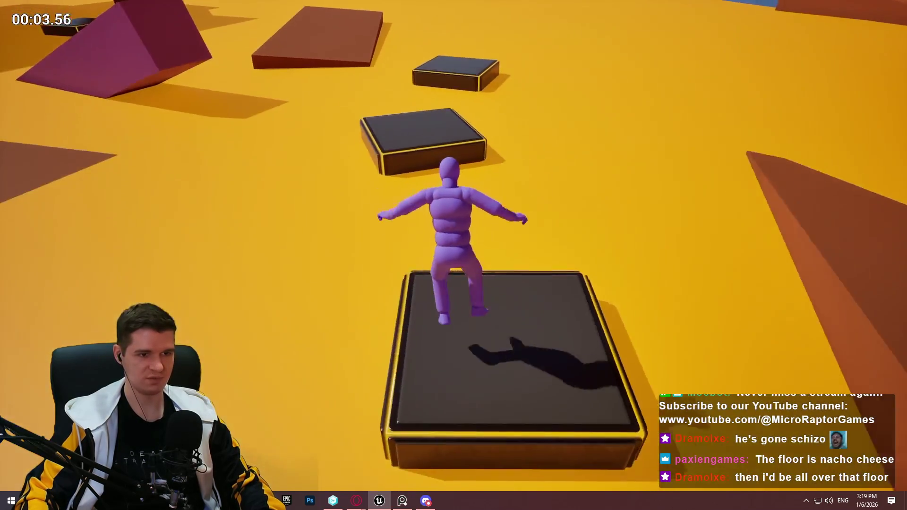
key(space)
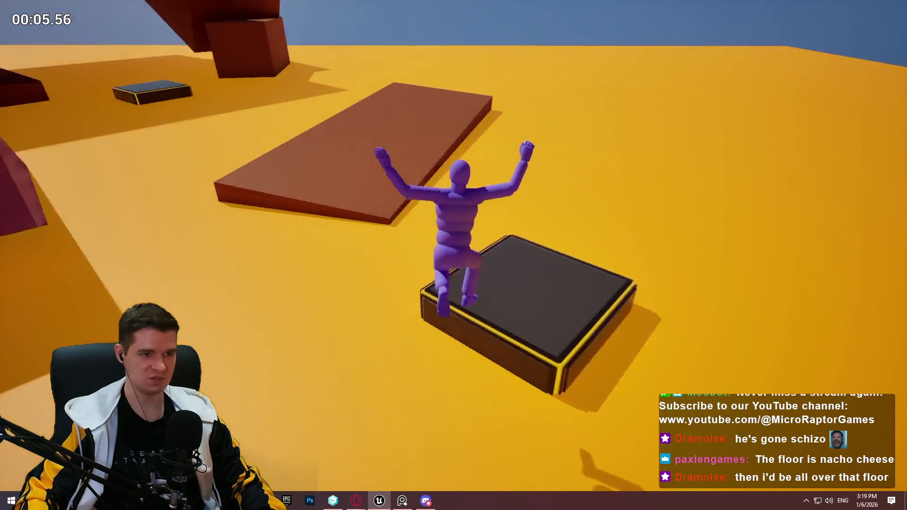
key(space)
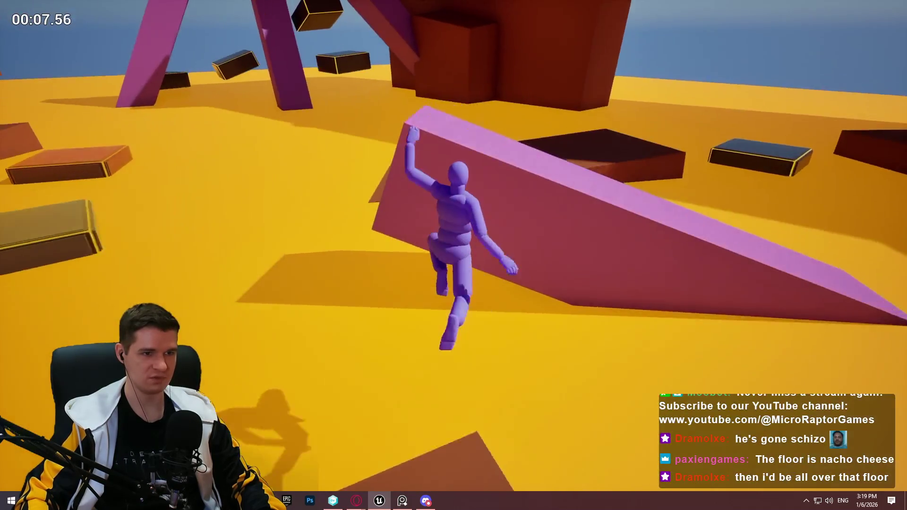
key(space)
key(space)
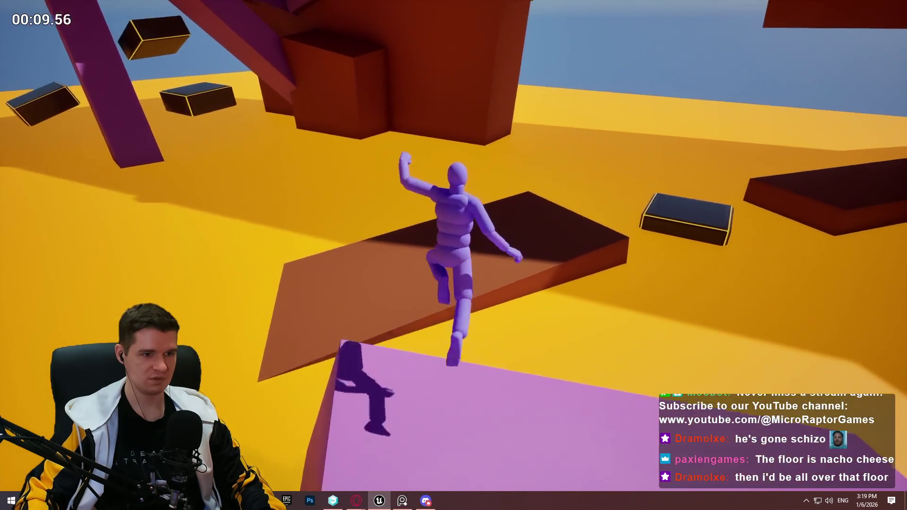
key(space)
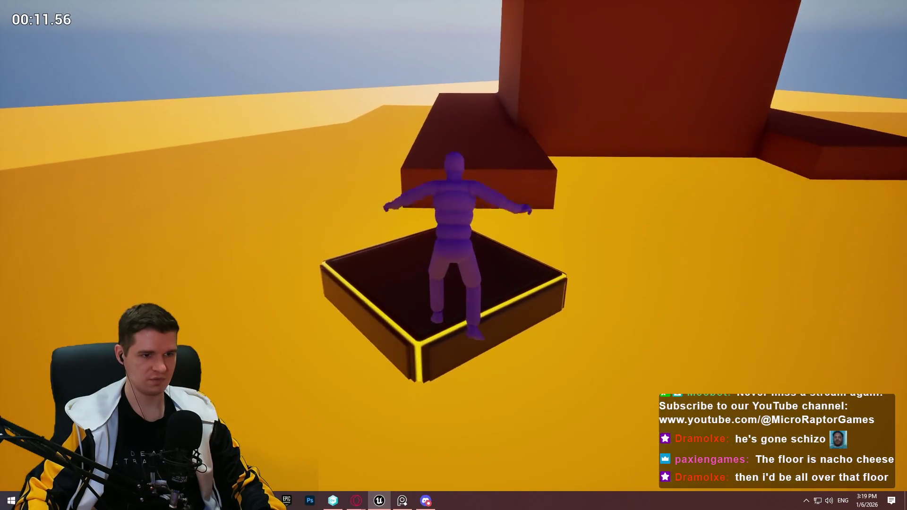
key(space)
Climb the pink wall and dark ledge, then jump via the yellow-edged platform and red block onto the slanted block
key(w)
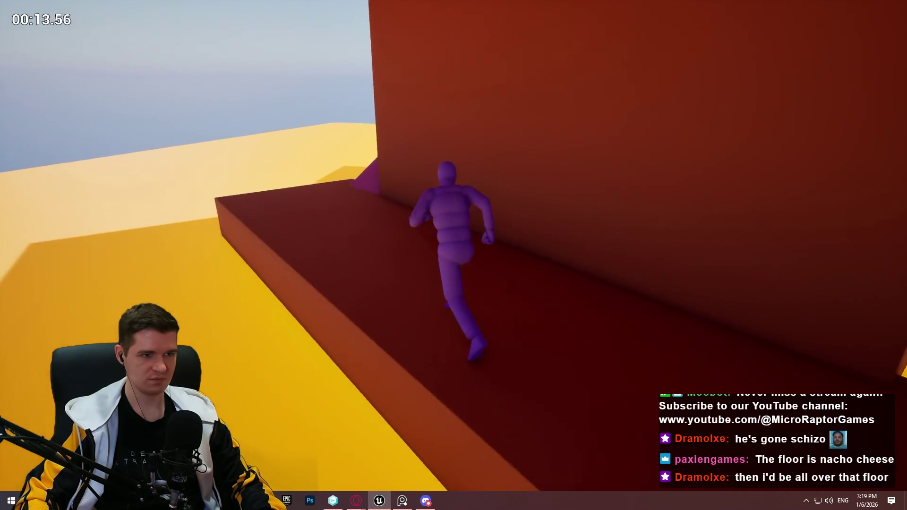
key(space)
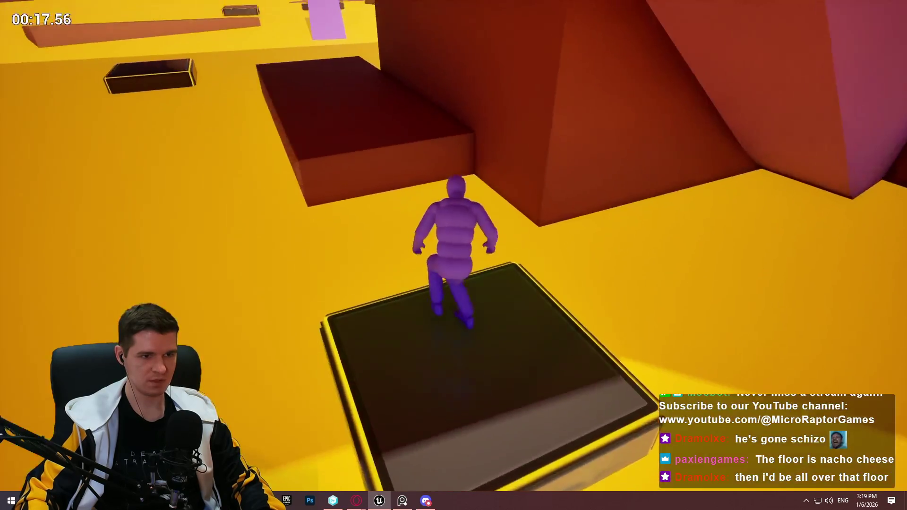
key(space)
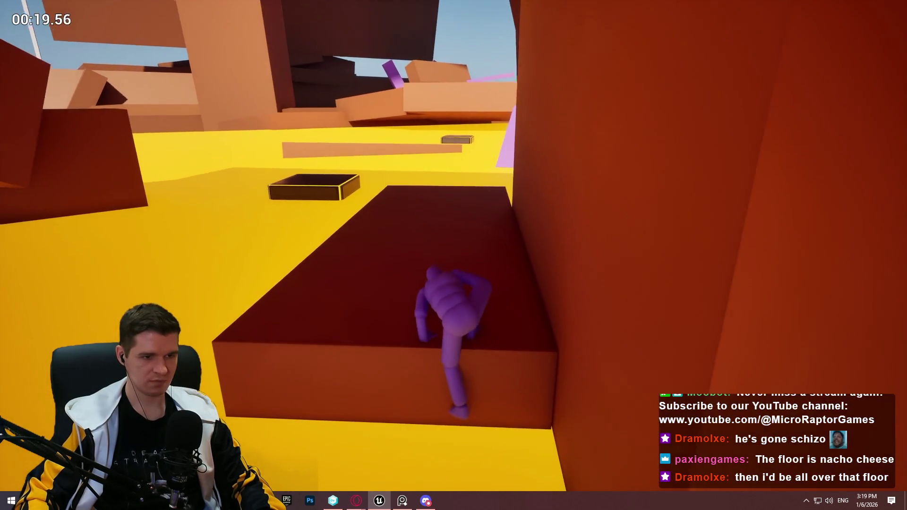
key(w)
key(space)
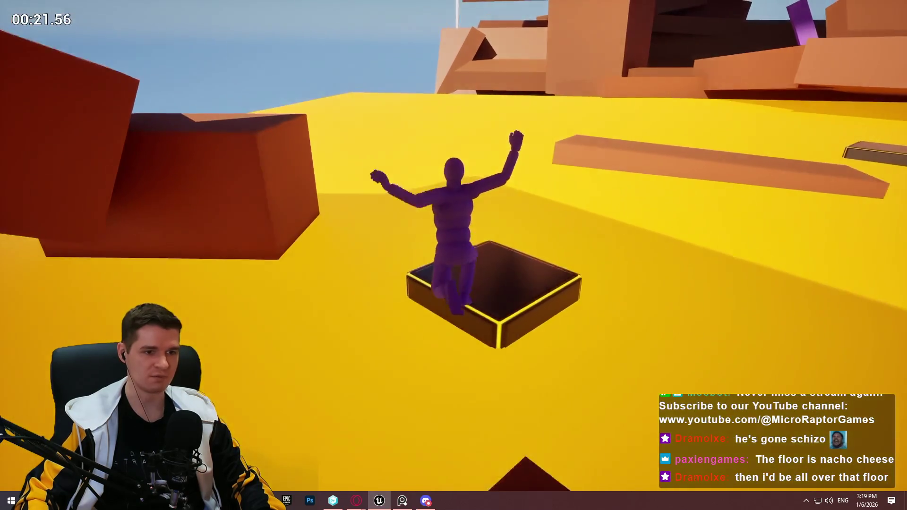
key(space)
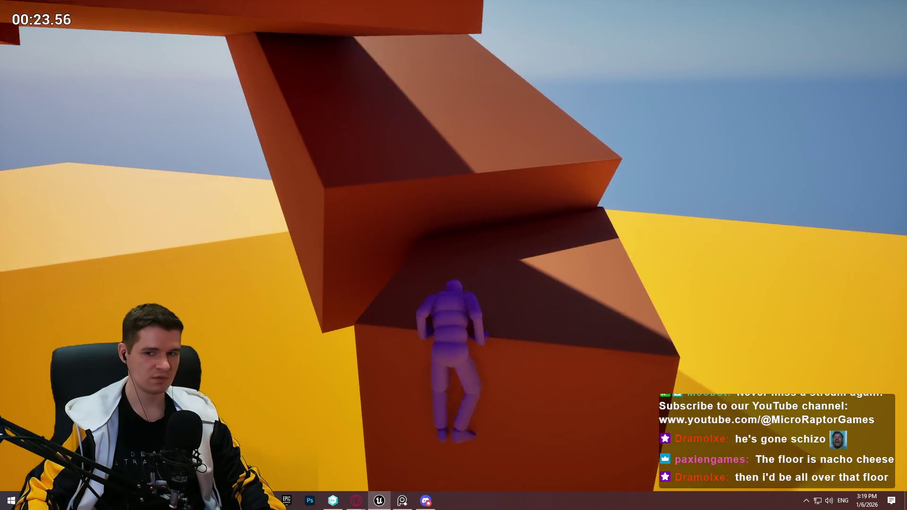
key(space)
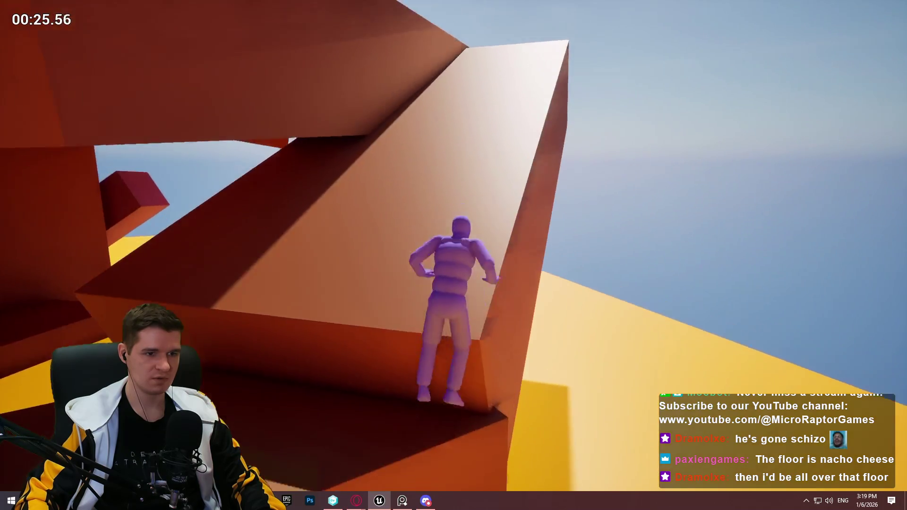
Run up the sloped beam and orange ramp, leap onto the yellow platform, and stop the play-test
key(w)
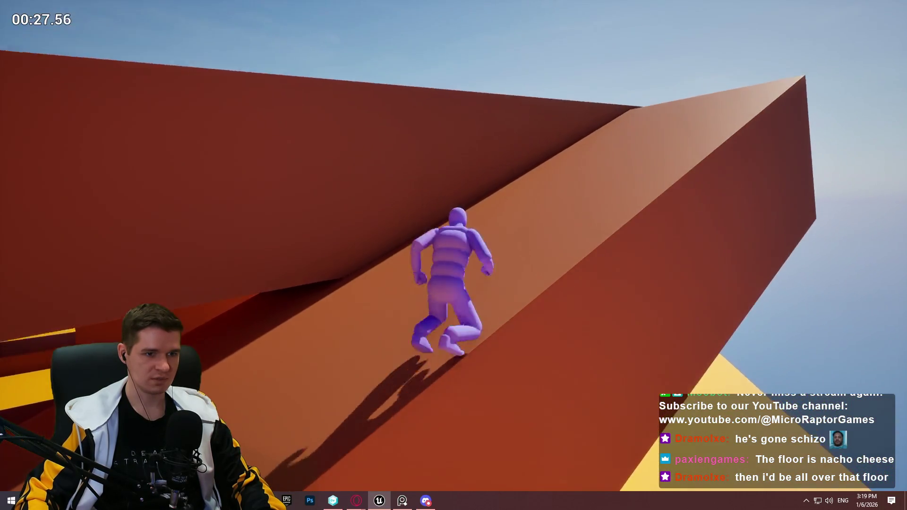
key(w)
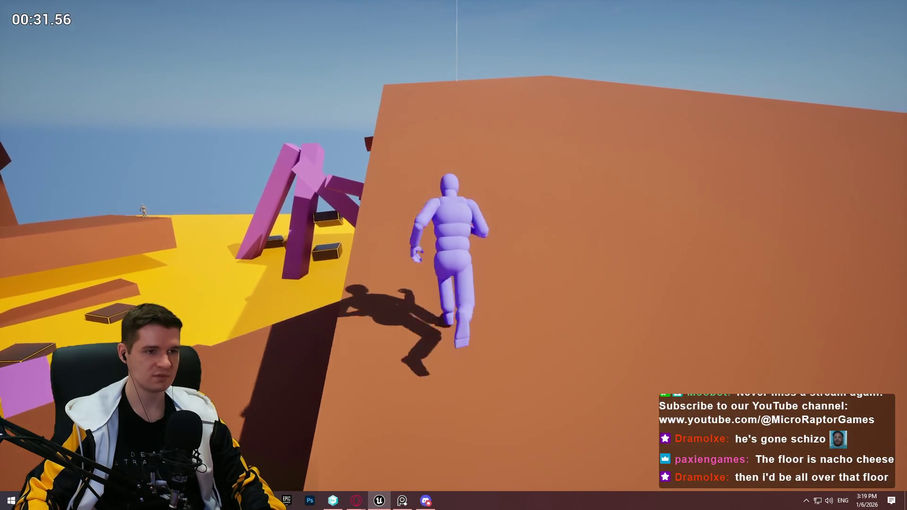
key(w)
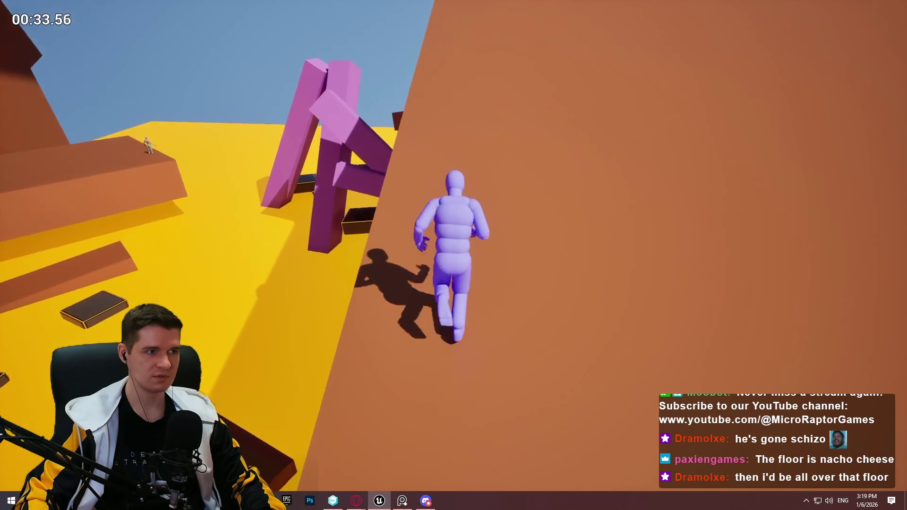
key(w)
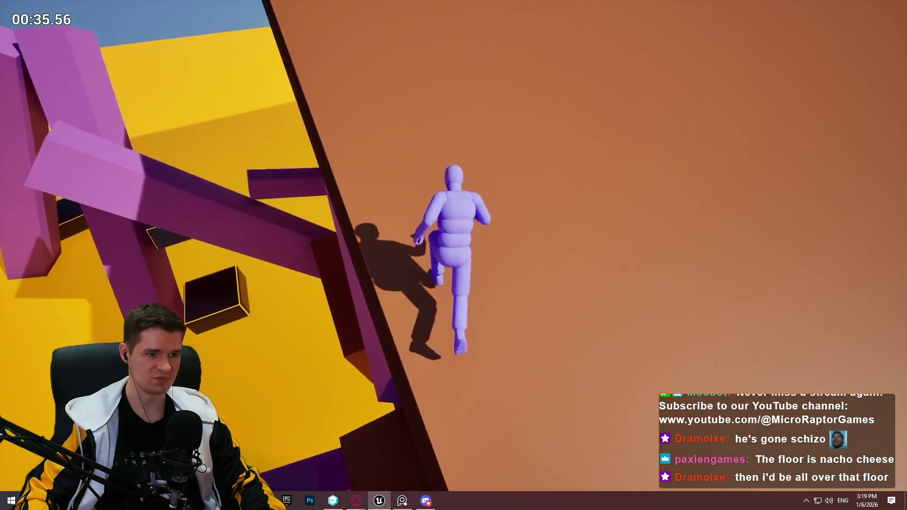
key(w)
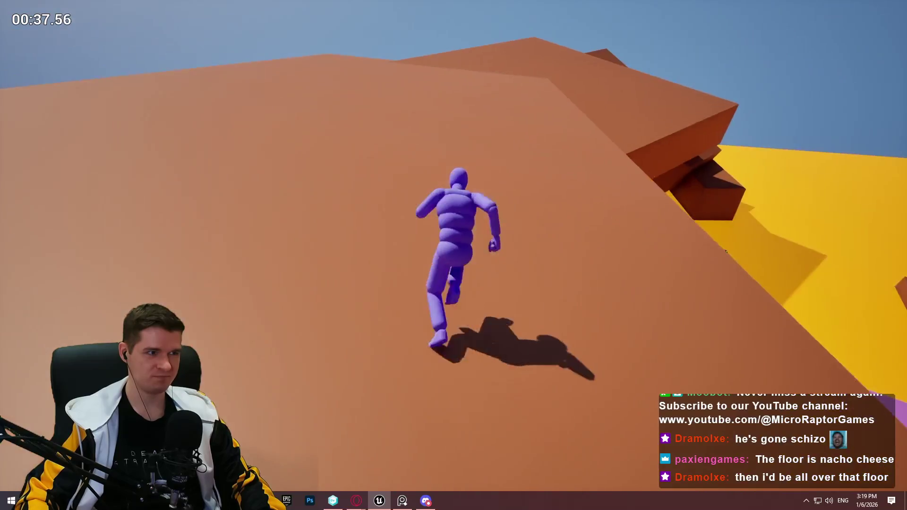
key(w)
key(w)
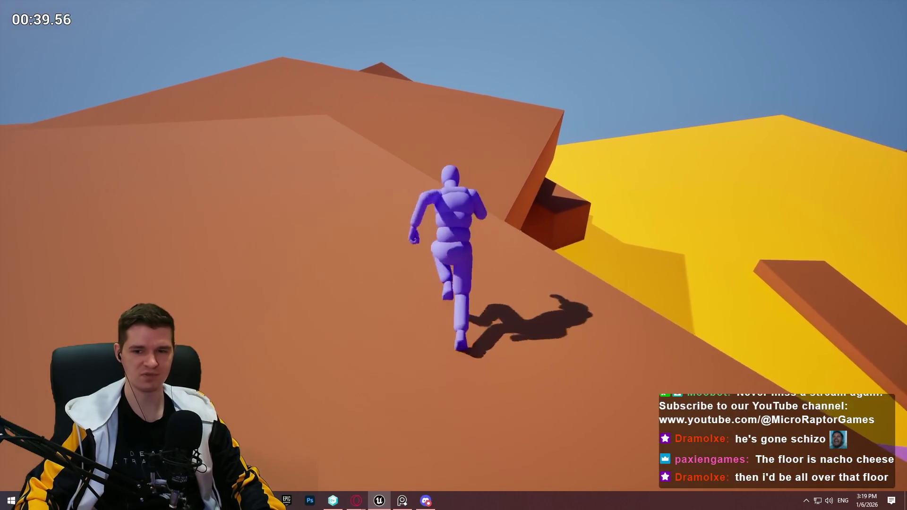
key(space)
key(w)
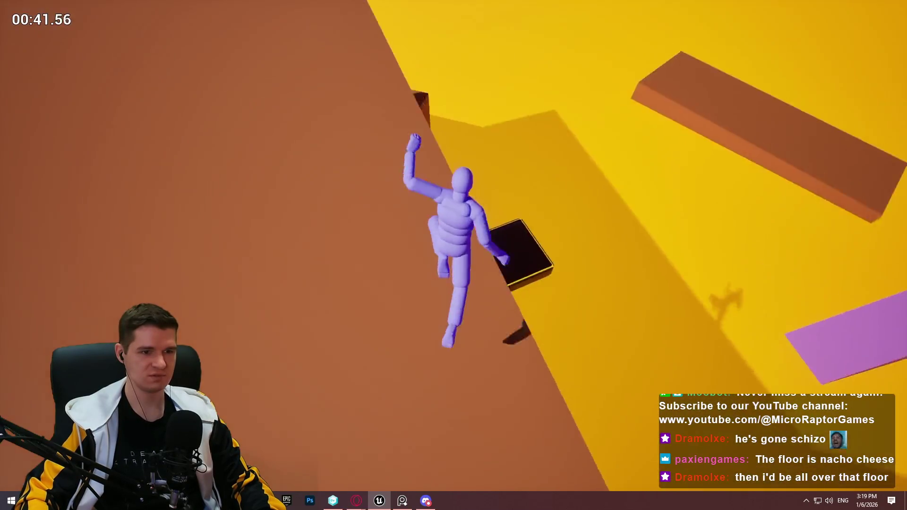
key(Escape)
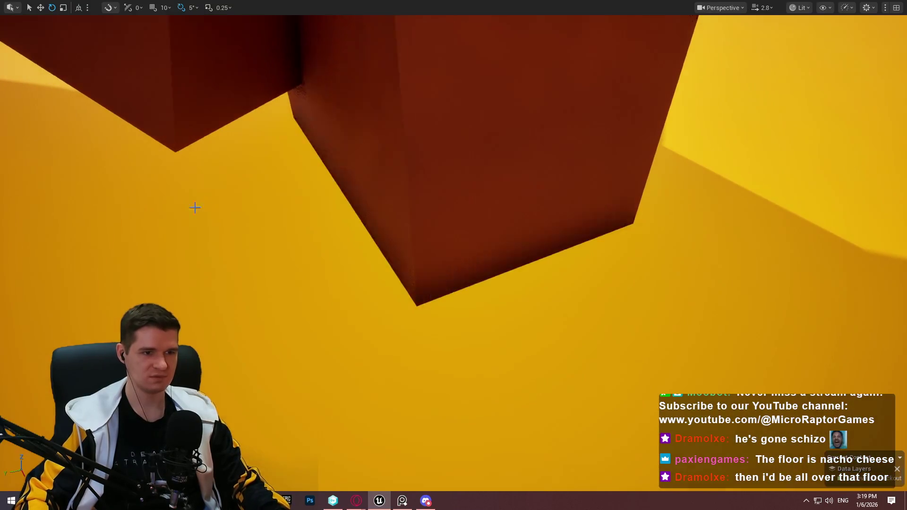
Shift the dark floating platform down and to the left with the Move gizmo
scroll(453, 255, up, 2)
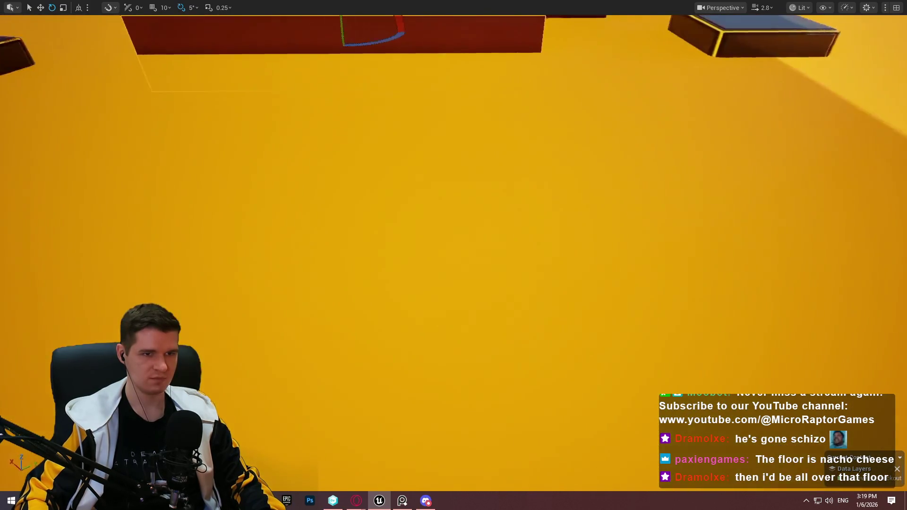
key(w)
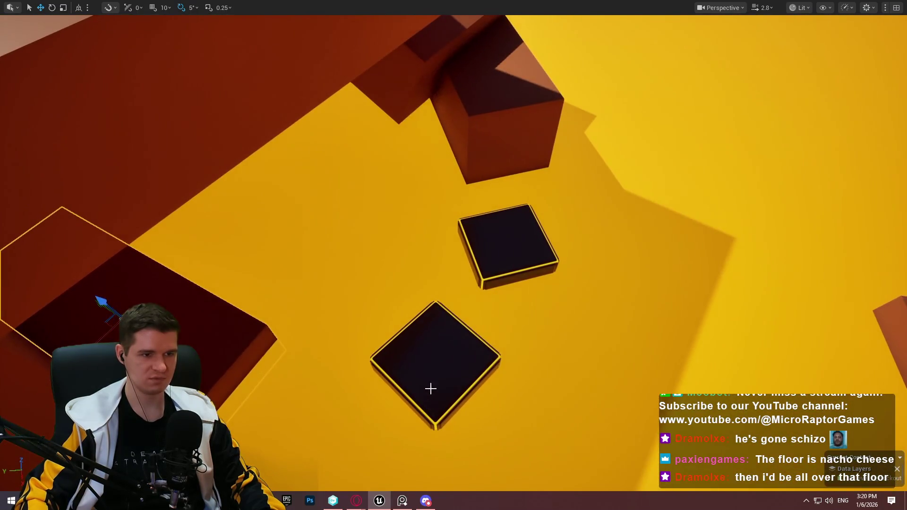
mouse_move(421, 369)
mouse_down()
mouse_move(398, 386)
mouse_move(411, 385)
mouse_up()
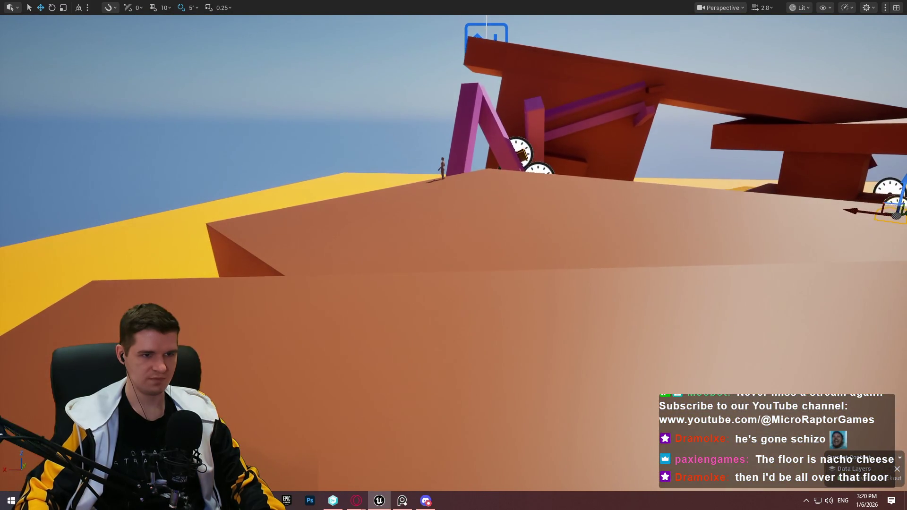
right_click(514, 225)
Play from the orange slope, jumping across the dark platforms toward the ramp
click(525, 482)
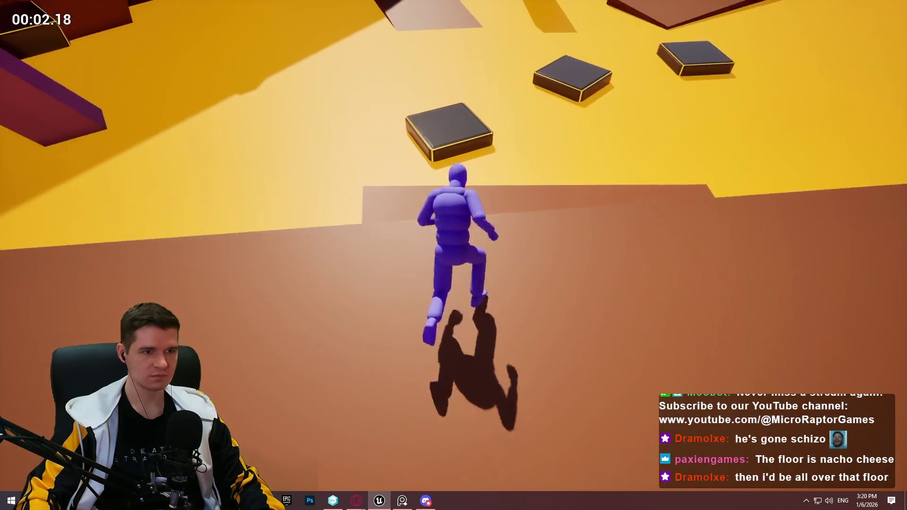
key(space)
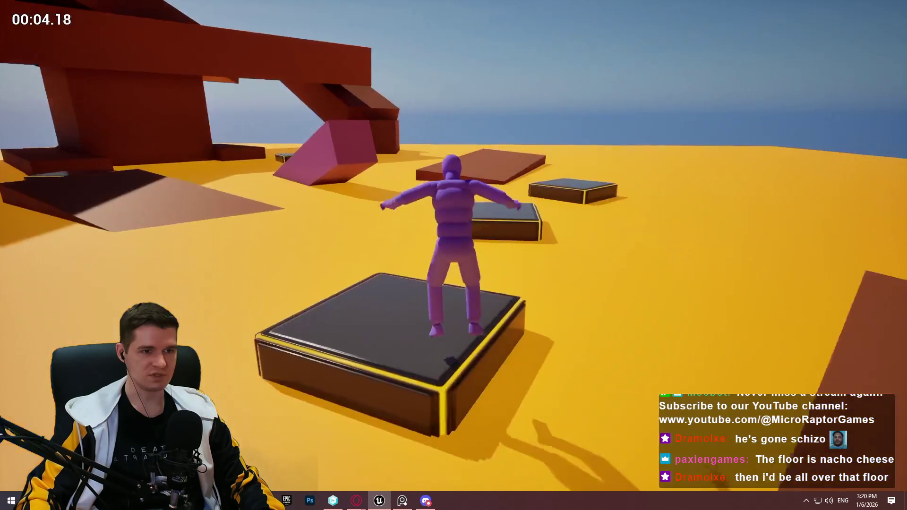
key(space)
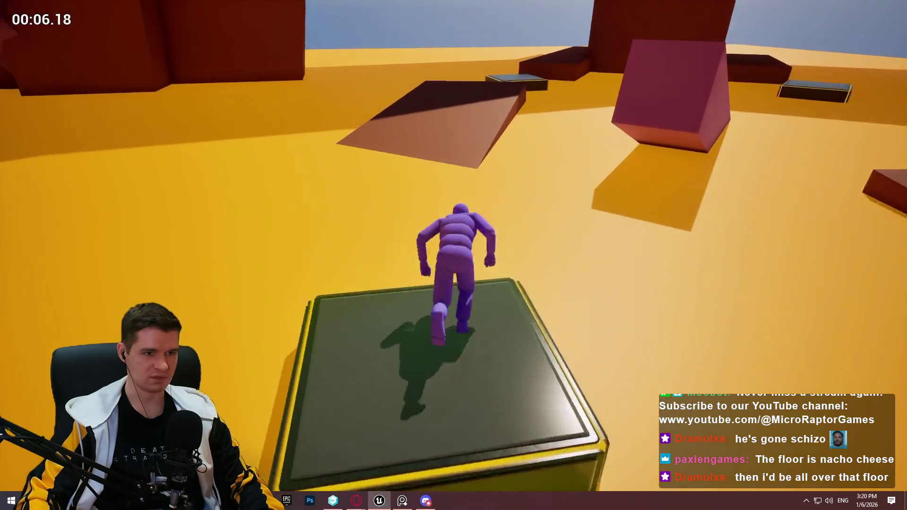
key(space)
Run across the yellow floor toward the magenta block and stop the play-test
key(w)
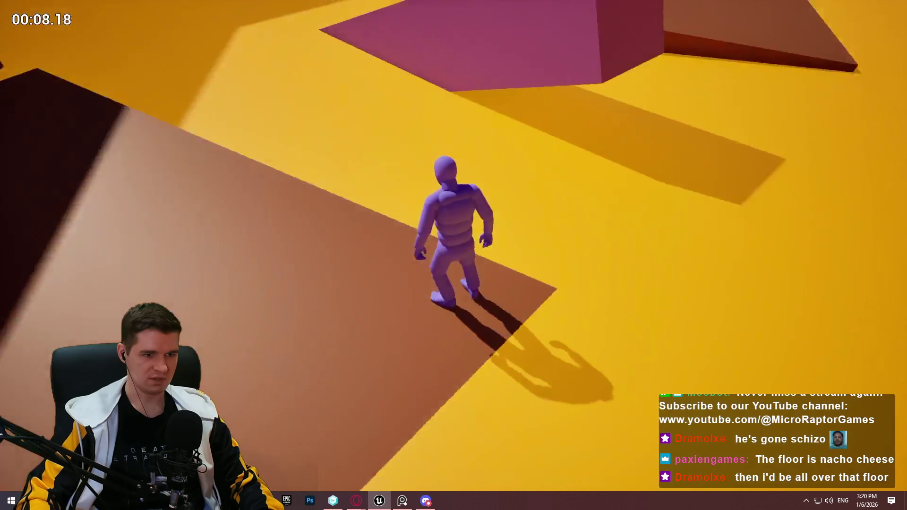
key(w)
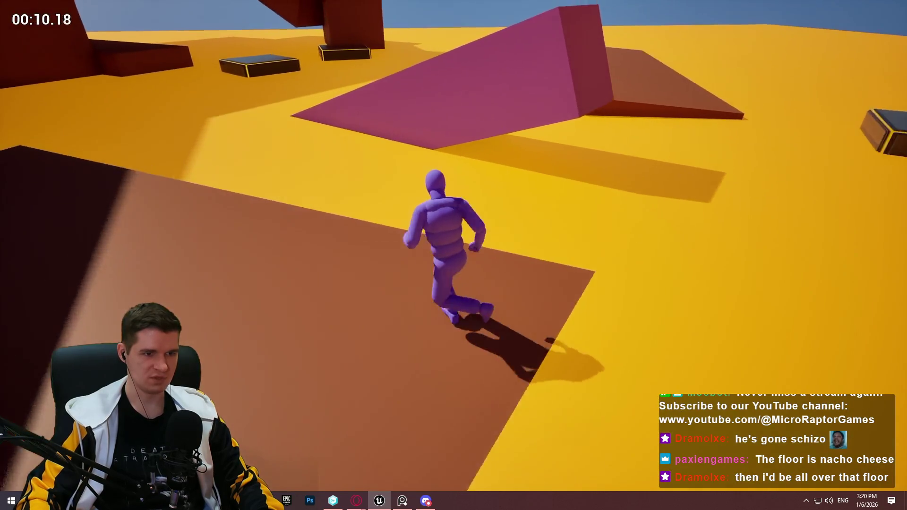
key(w)
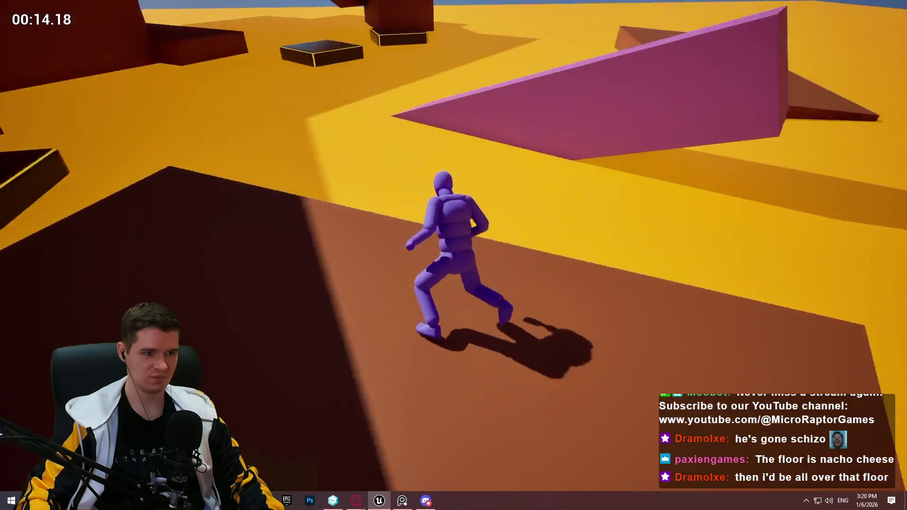
key(Escape)
key(r)
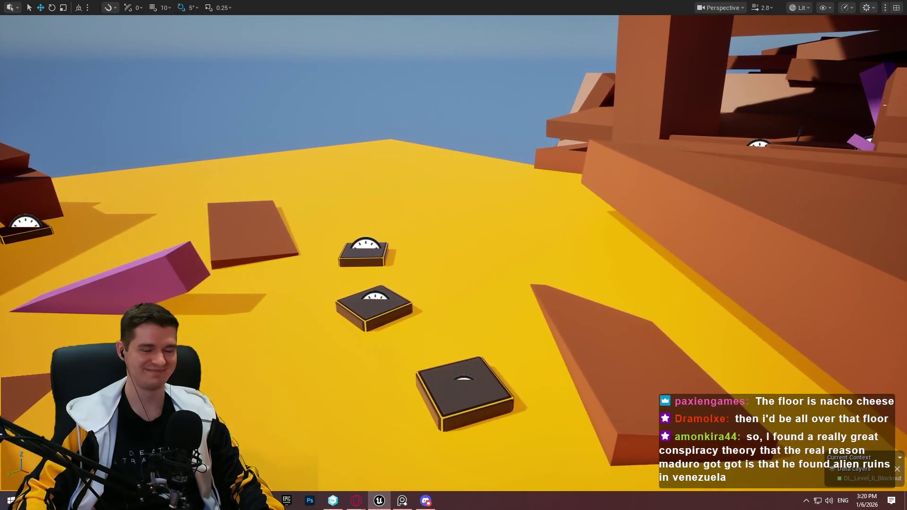
Save all level changes with File > Save All
key(F11)
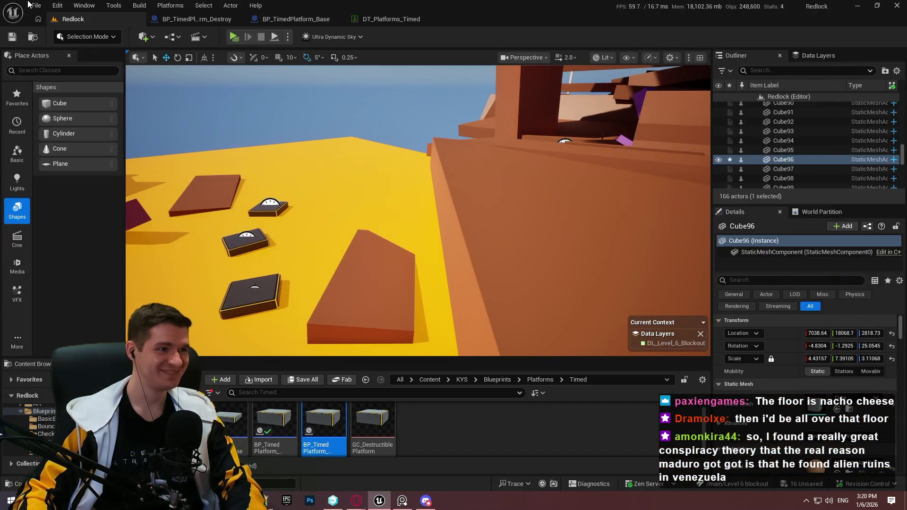
click(36, 5)
click(70, 140)
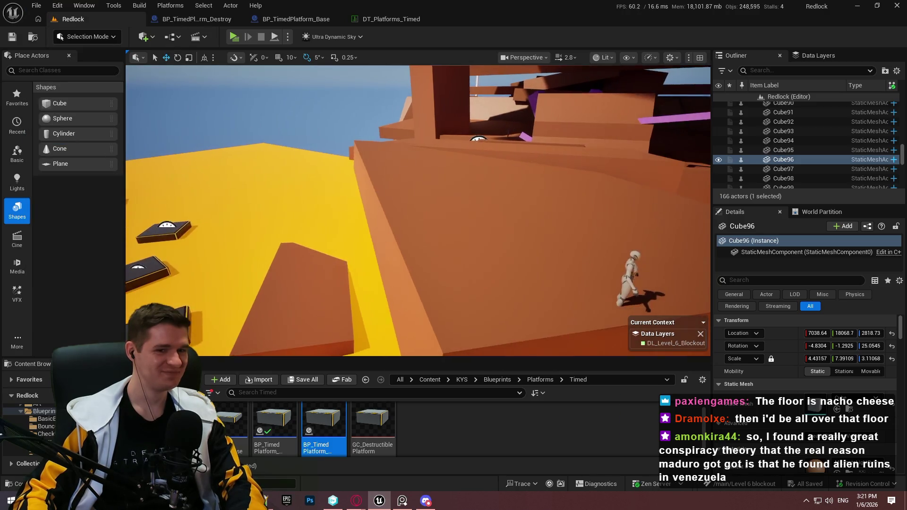
key(F11)
Play from Cube97, jumping across a dark platform and the brown ramp up to the pink slab
right_click(513, 167)
click(575, 482)
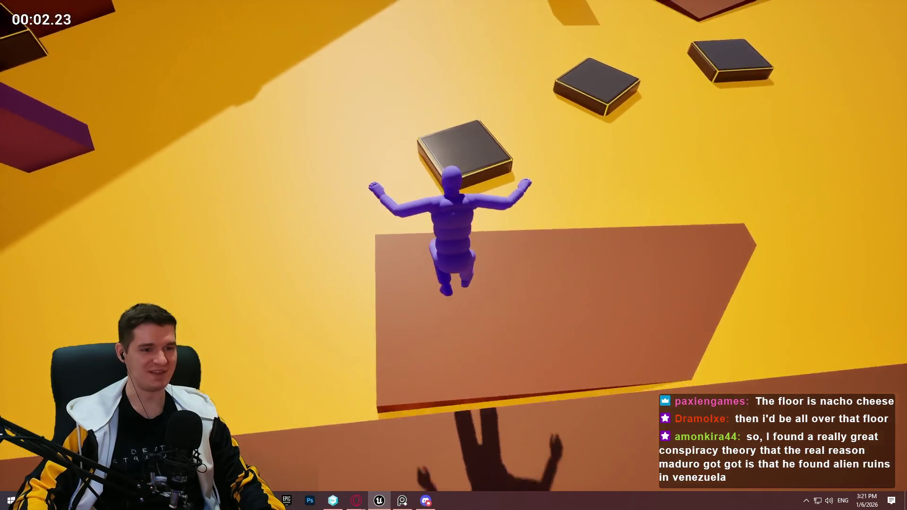
key(space)
key(space)
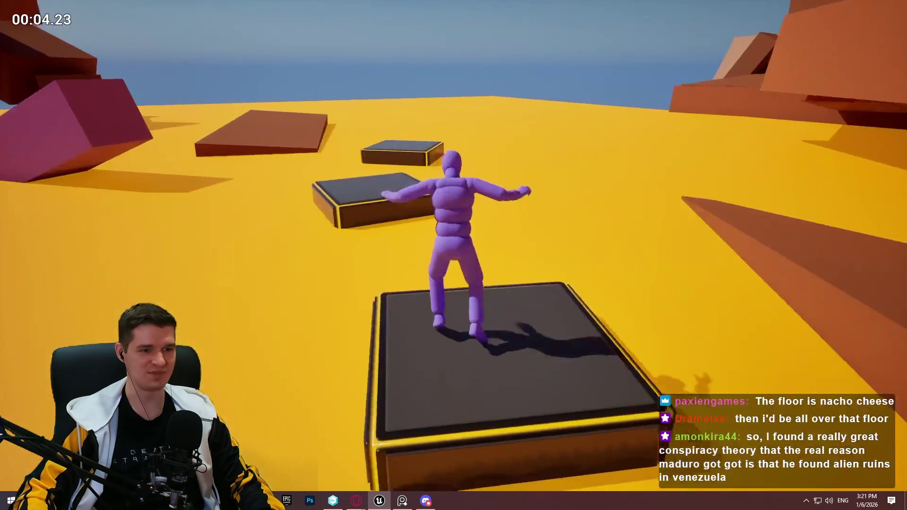
key(w)
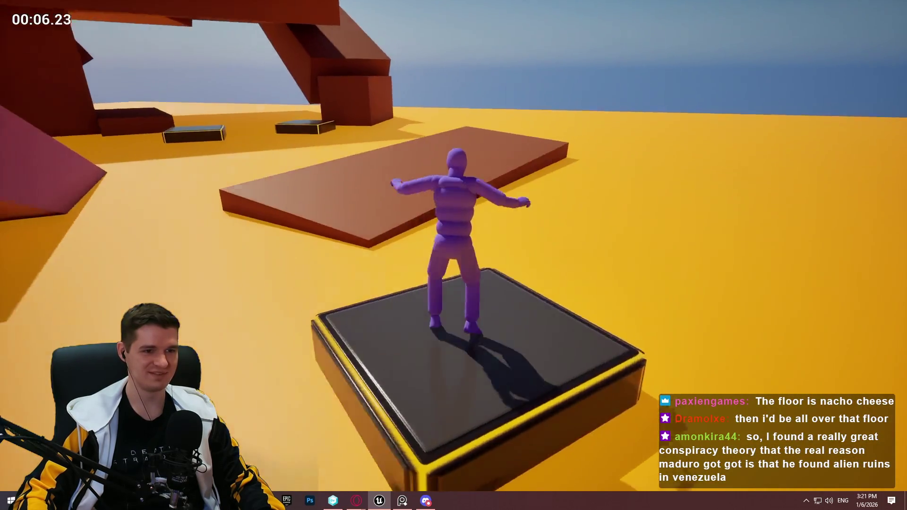
key(space)
key(space)
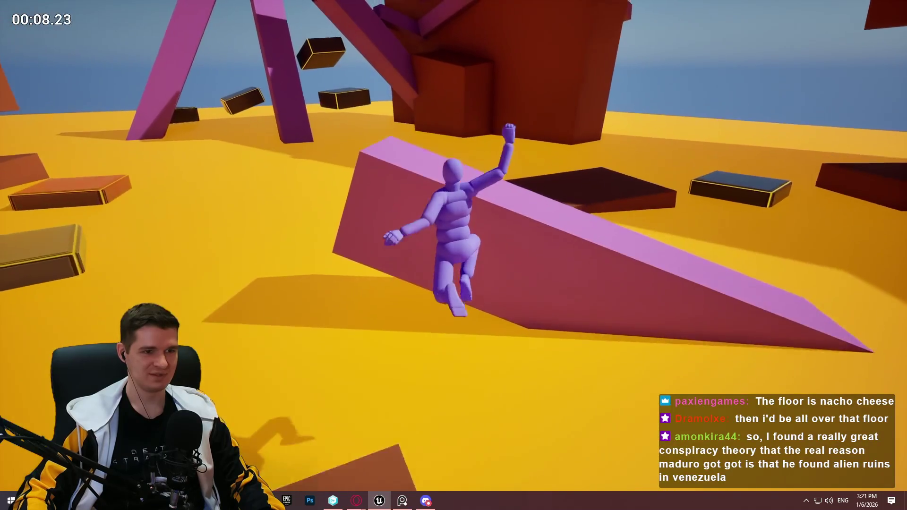
key(space)
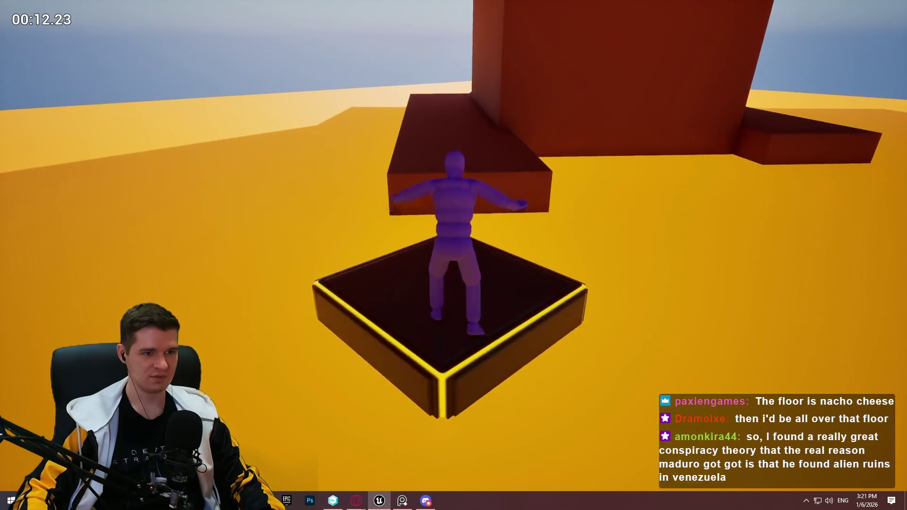
Climb the higher ledge and steep ramp, cross the red slab onto the sloped wall, then stop
key(space)
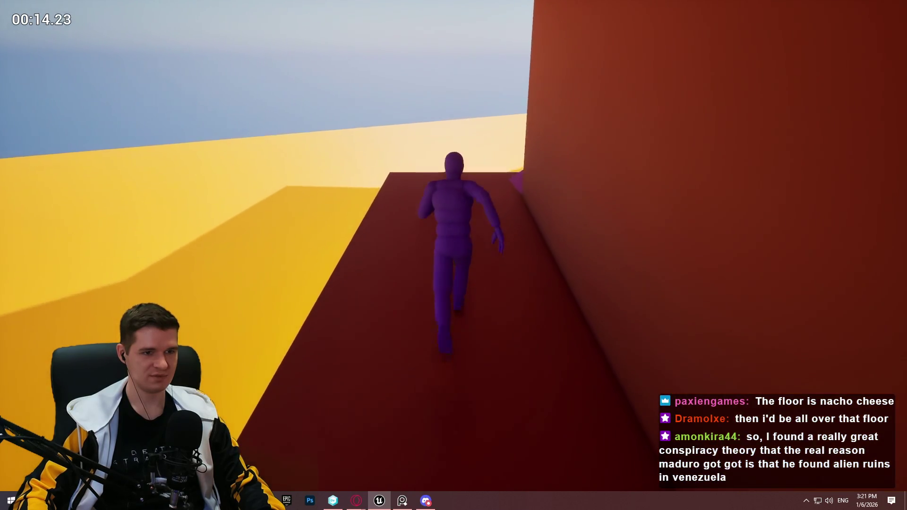
key(space)
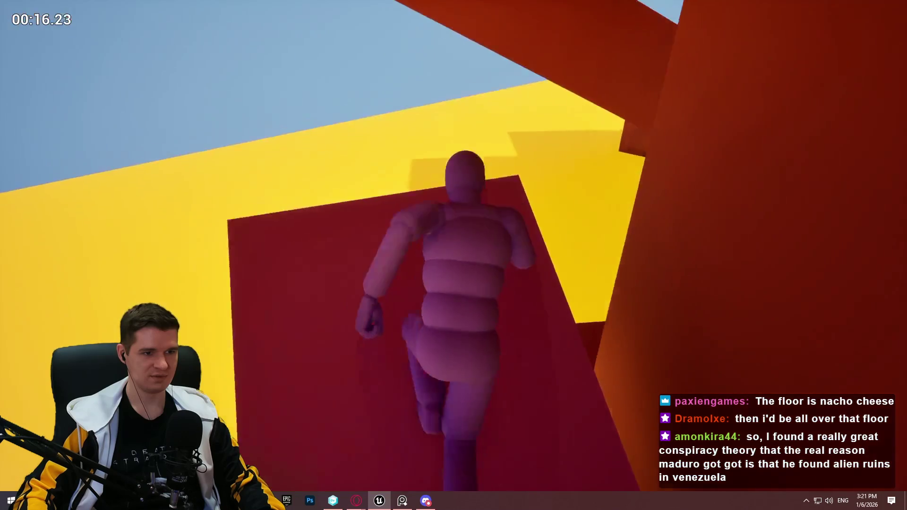
key(w)
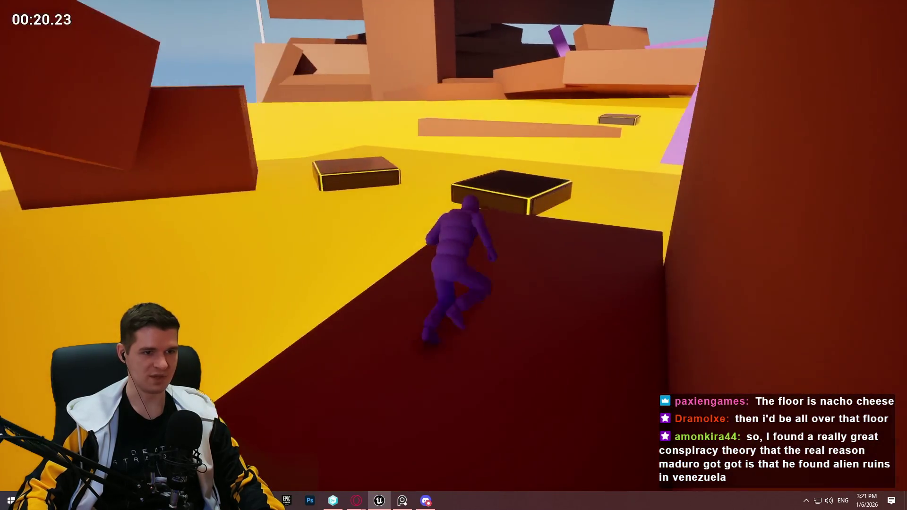
key(space)
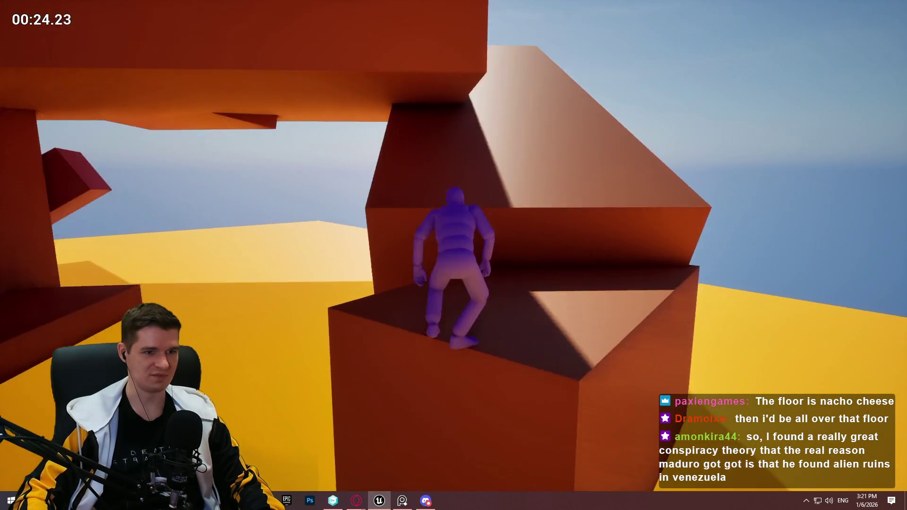
key(space)
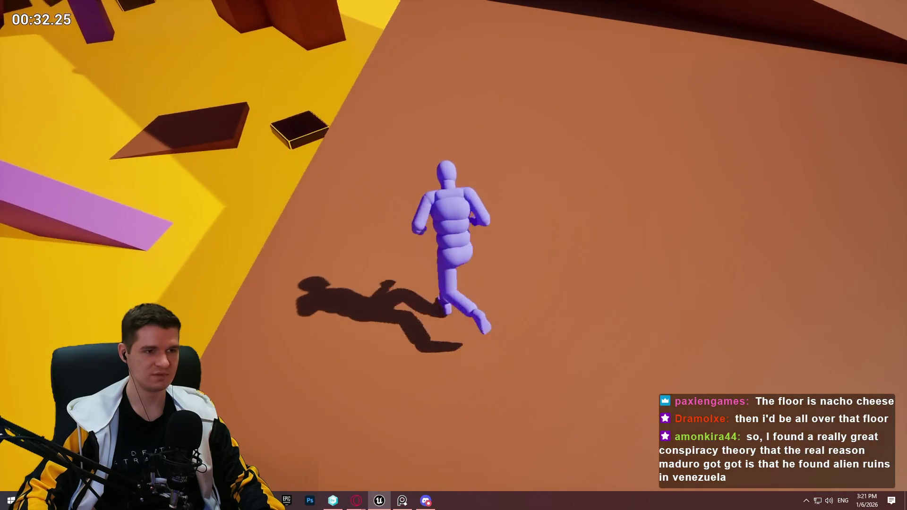
key(Escape)
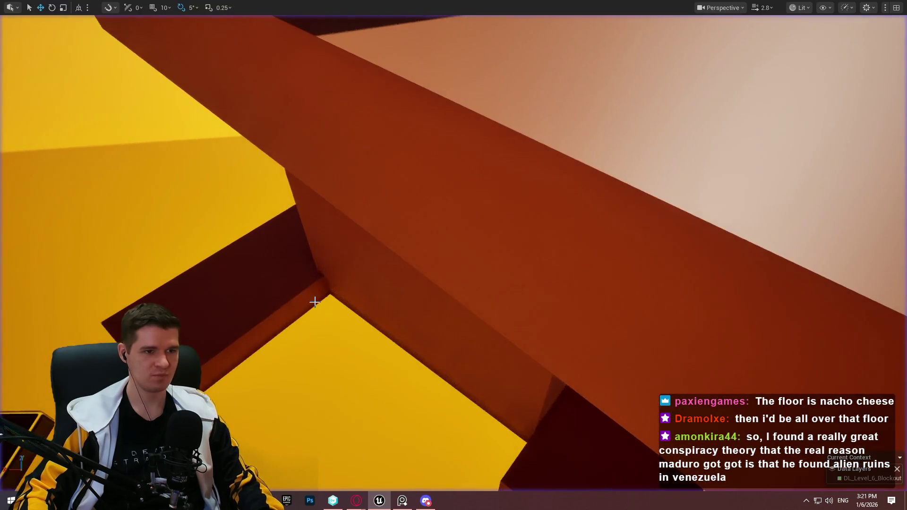
Duplicate the magenta beam, raise the copy and move it to the right
scroll(453, 255, down, 5)
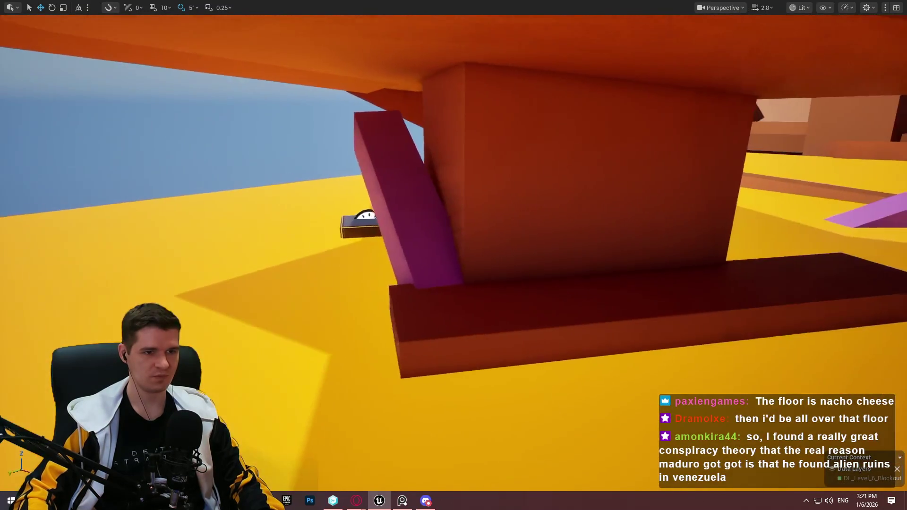
click(420, 206)
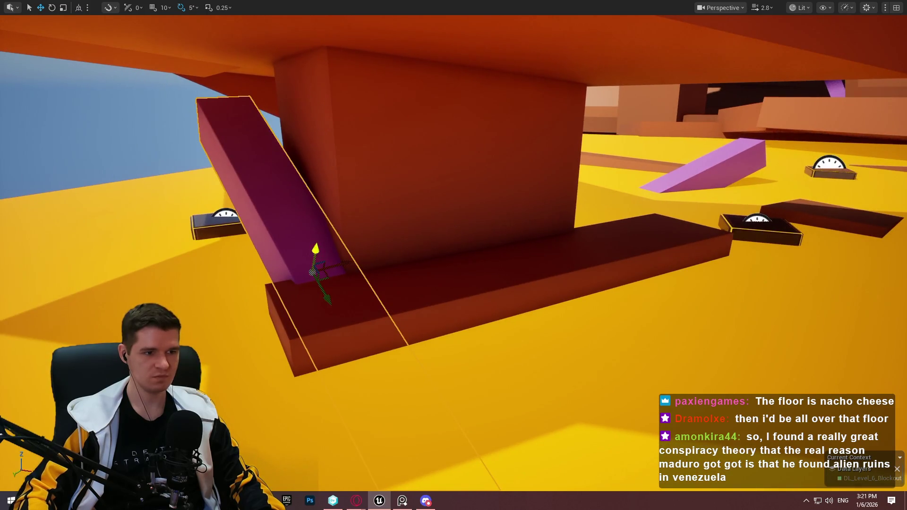
drag(315, 249, 361, 218)
drag(339, 183, 590, 209)
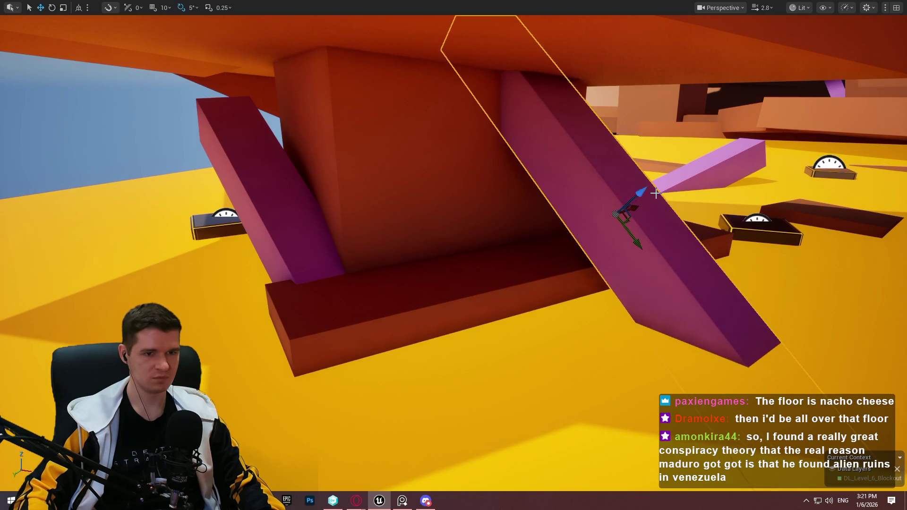
mouse_move(610, 199)
mouse_down()
mouse_move(609, 142)
mouse_move(627, 137)
mouse_move(631, 191)
mouse_up()
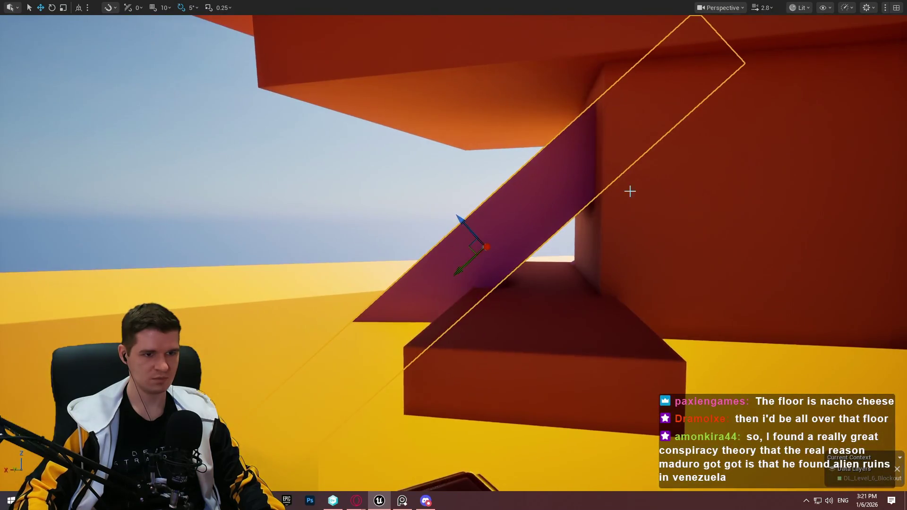
Play-test briefly from the new beam, running along the corridor before stopping
right_click(530, 166)
click(590, 486)
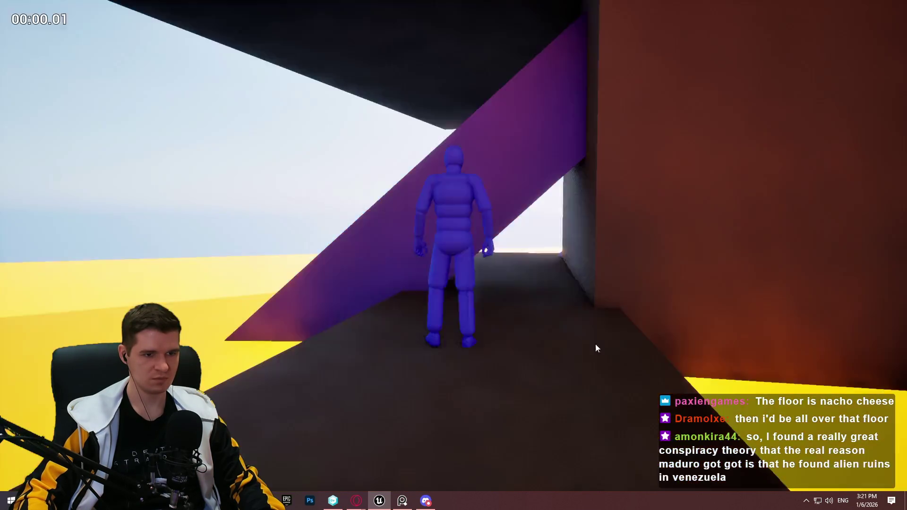
key(w)
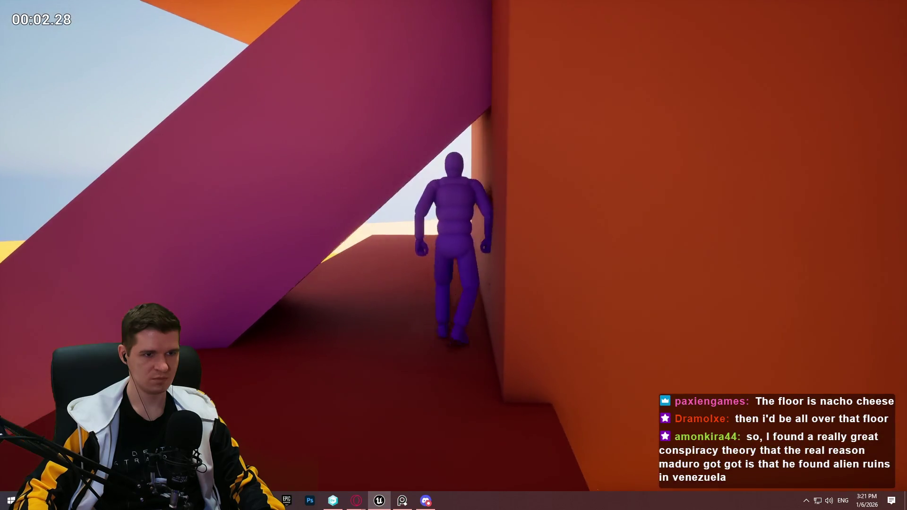
key(Escape)
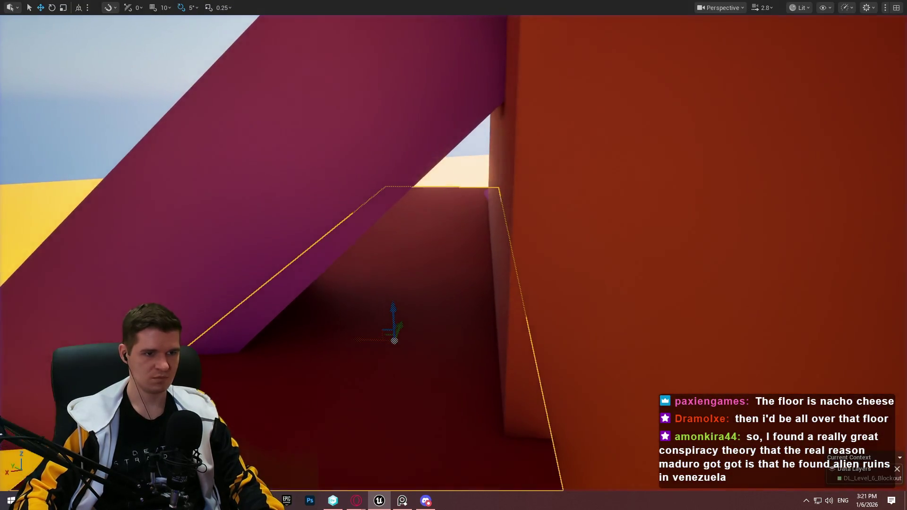
Play-test again from the beam, moving the character along it into the corridor, then stop
drag(573, 216, 576, 225)
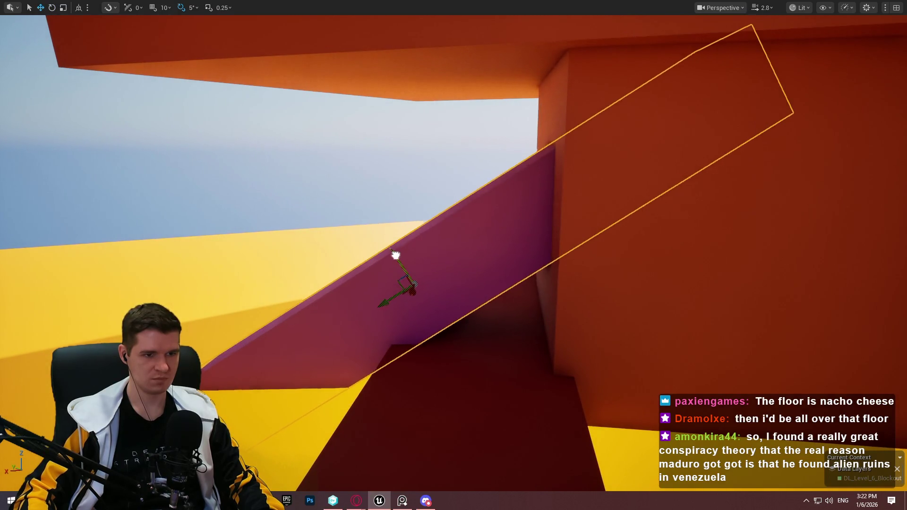
click(564, 429)
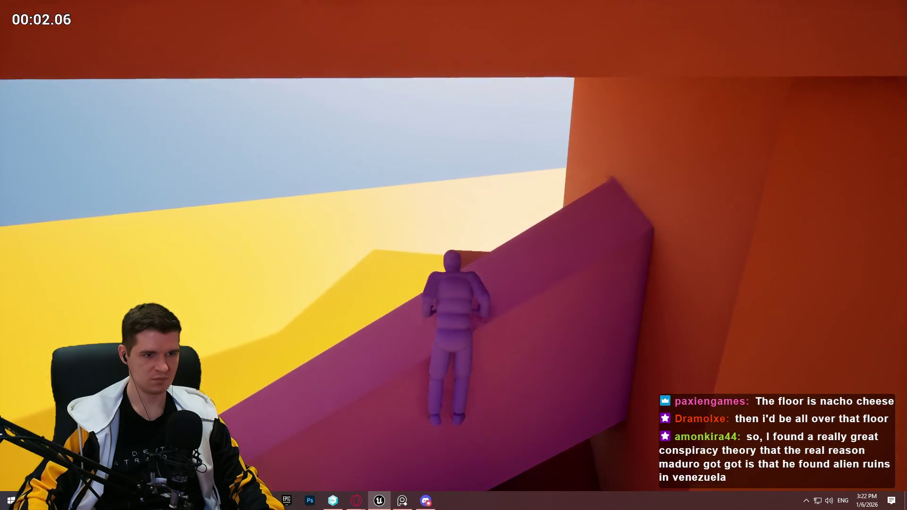
key(w)
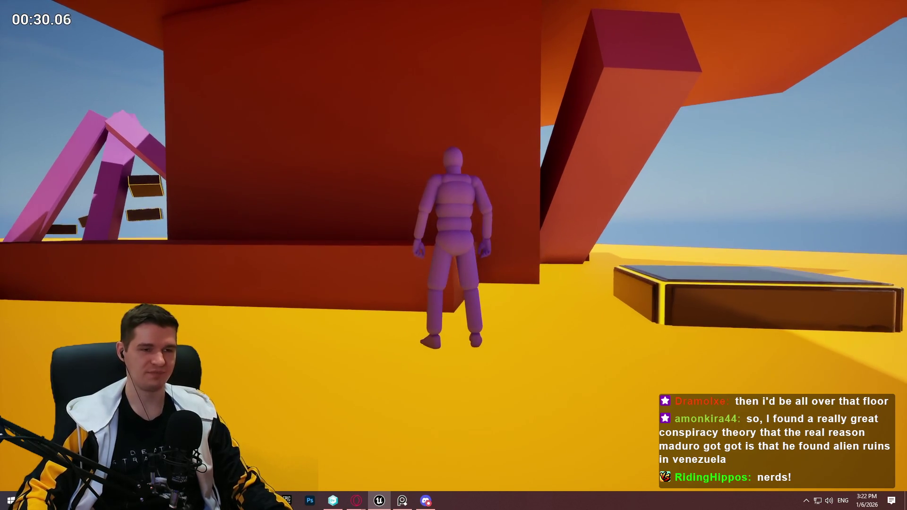
key(Escape)
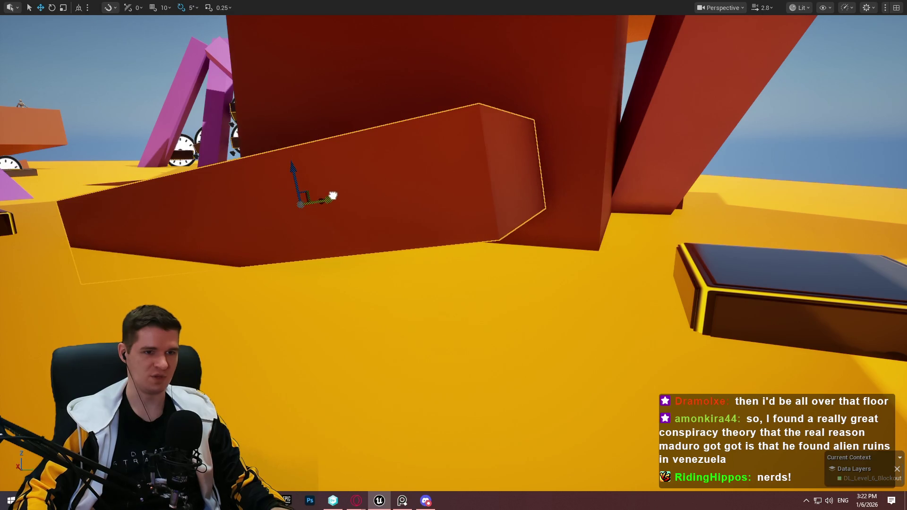
Reframe the view and start Play From Here on the purple beam (Cube137)
drag(333, 196, 509, 153)
right_click(466, 264)
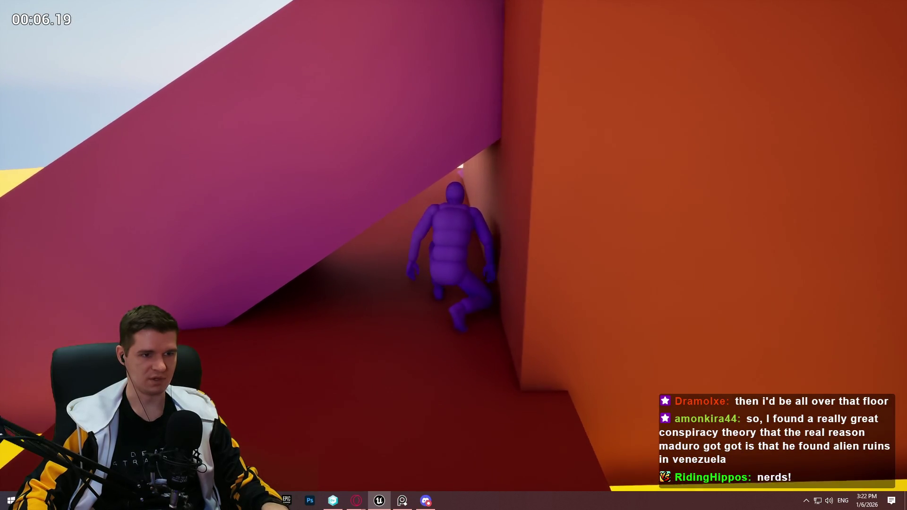
key(Escape)
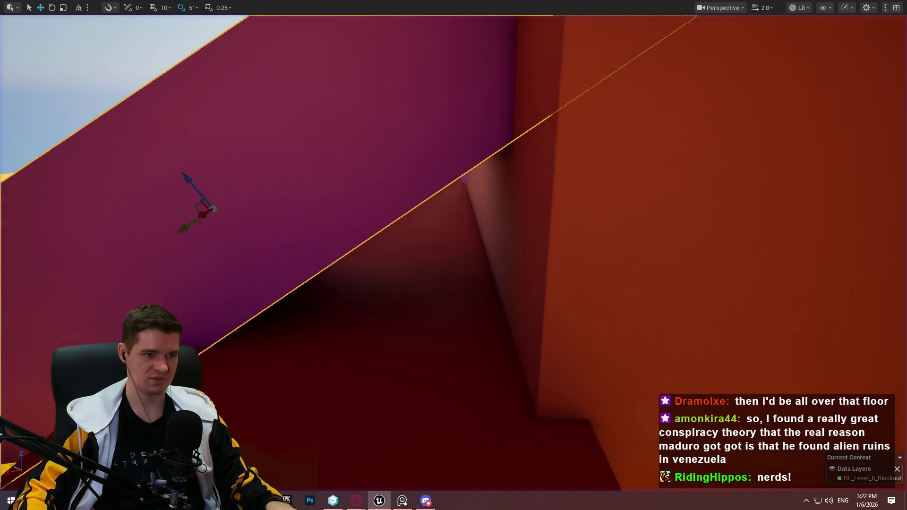
key(f)
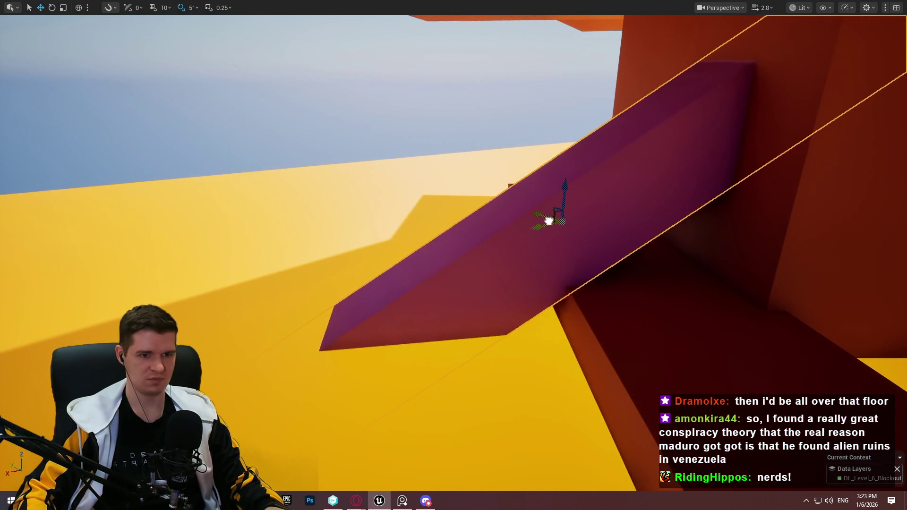
right_click(669, 345)
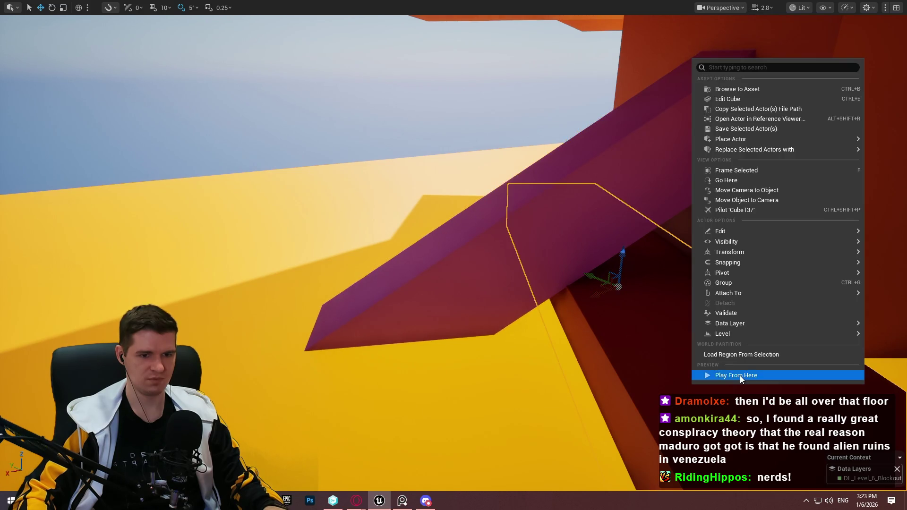
click(740, 376)
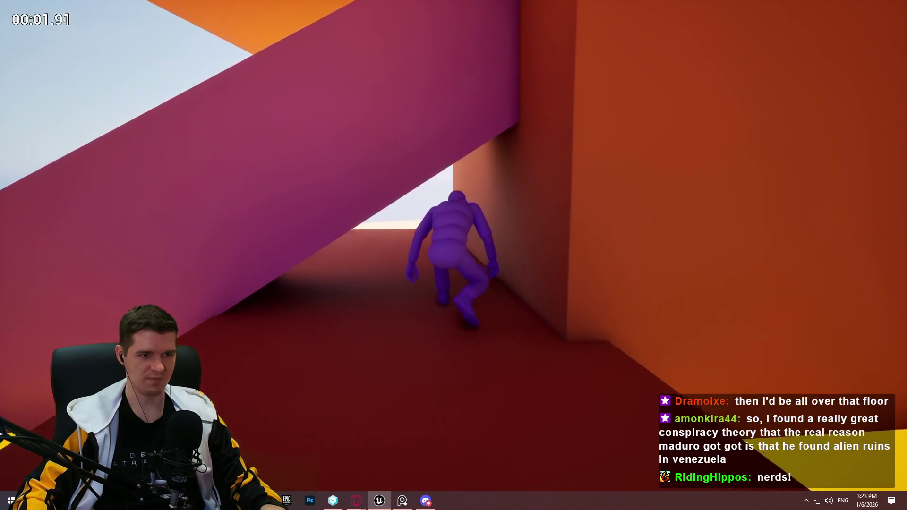
Run up the corridor, climbing the pink wall, orange blocks and sloped wall to the ledge
key(w)
key(w)
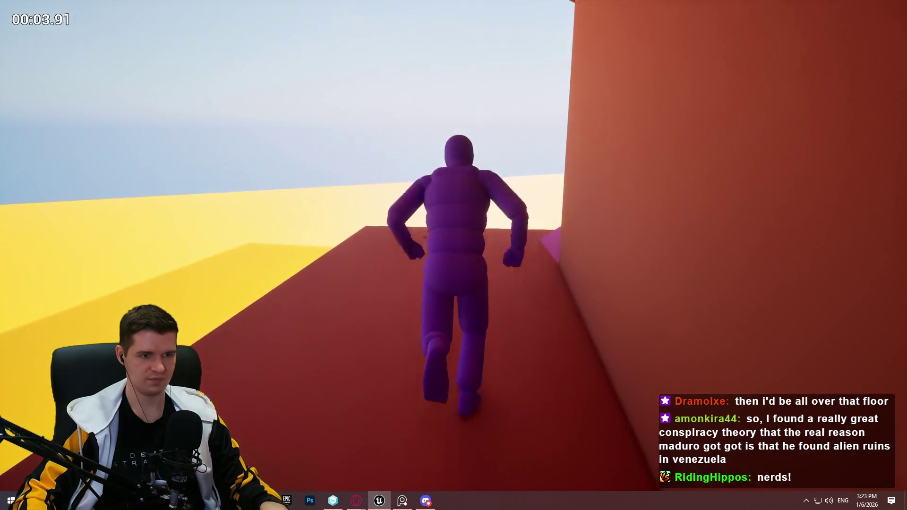
key(w)
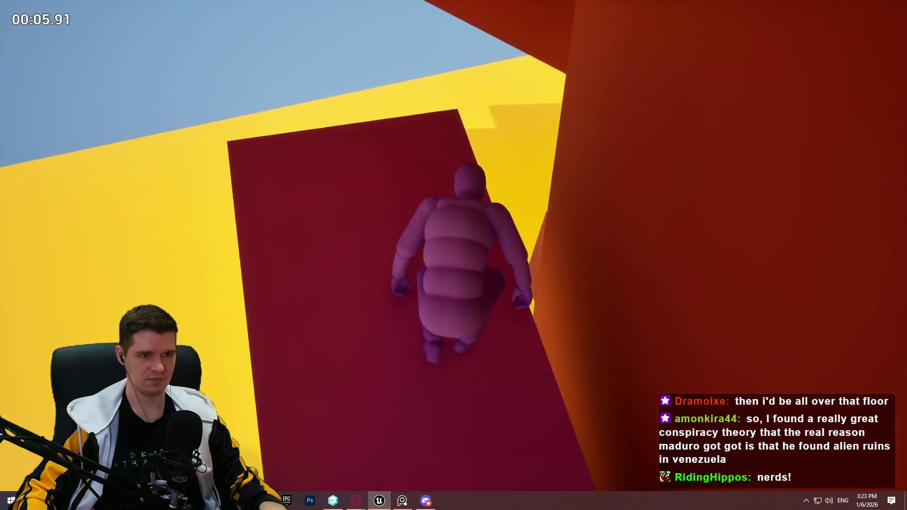
key(w)
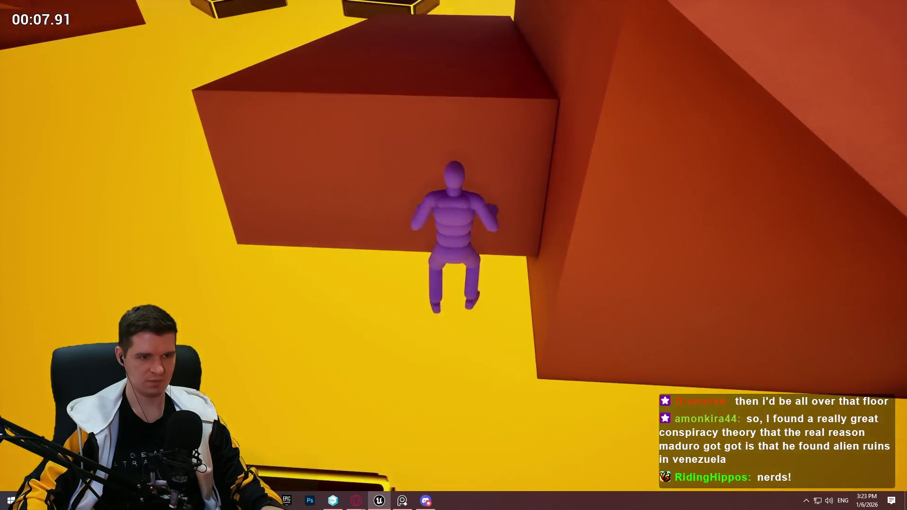
key(w)
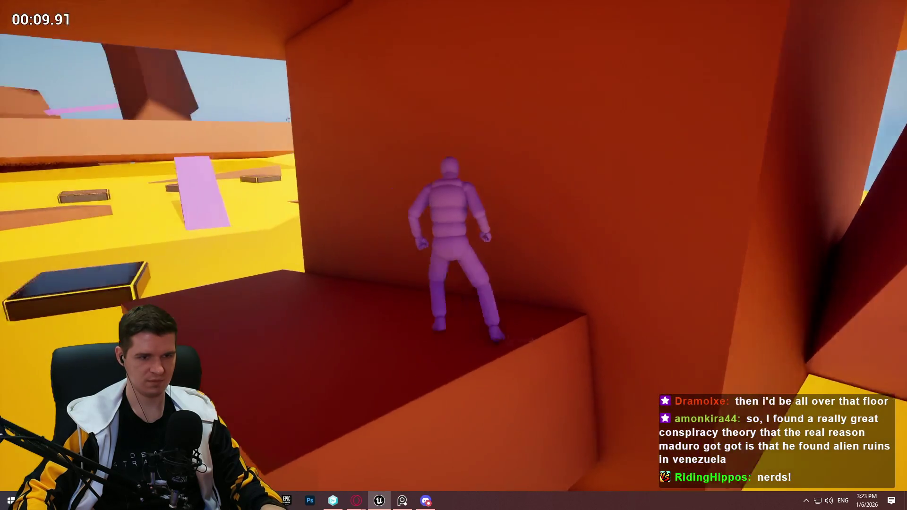
key(w)
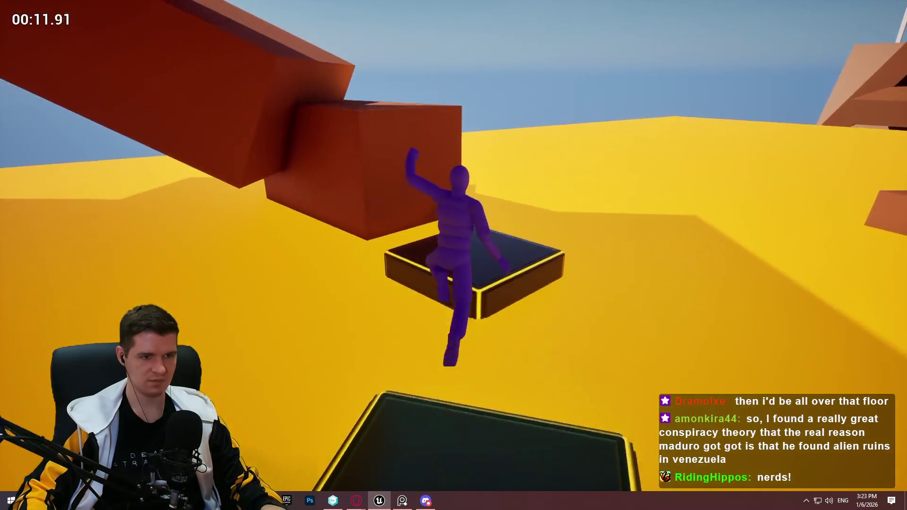
key(w)
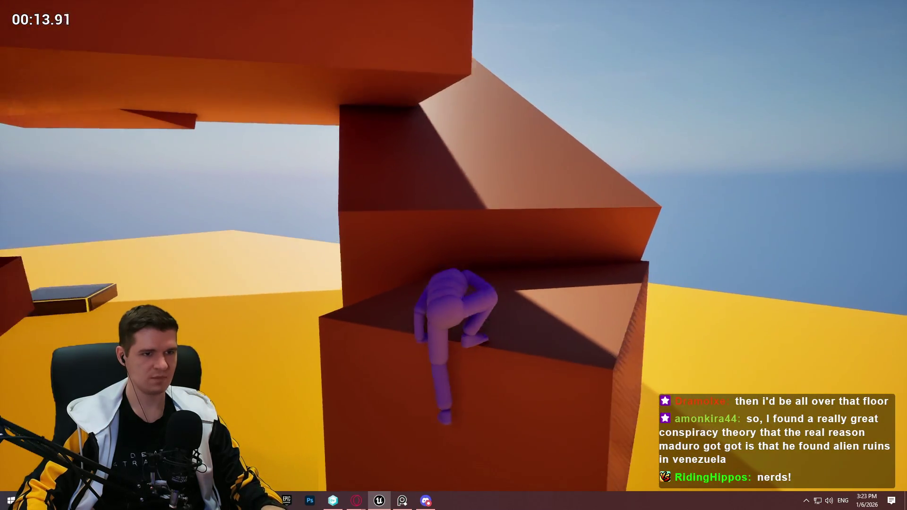
key(w)
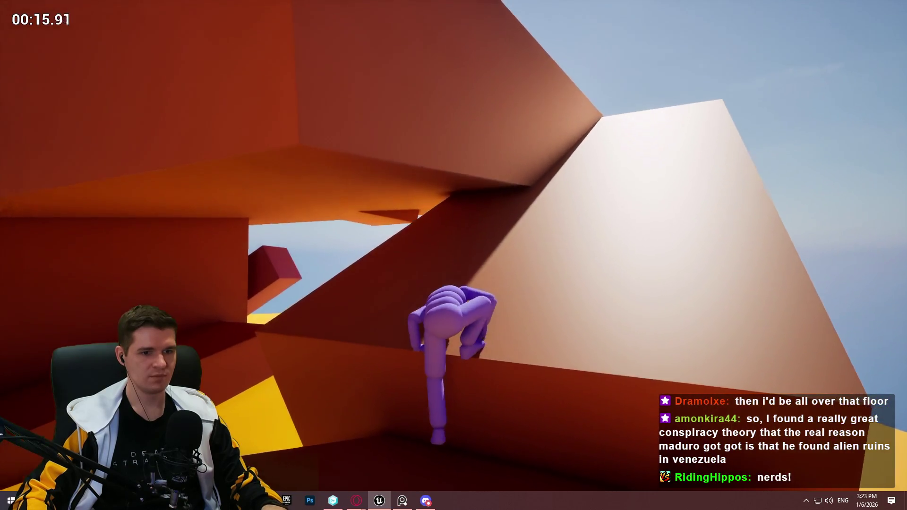
key(w)
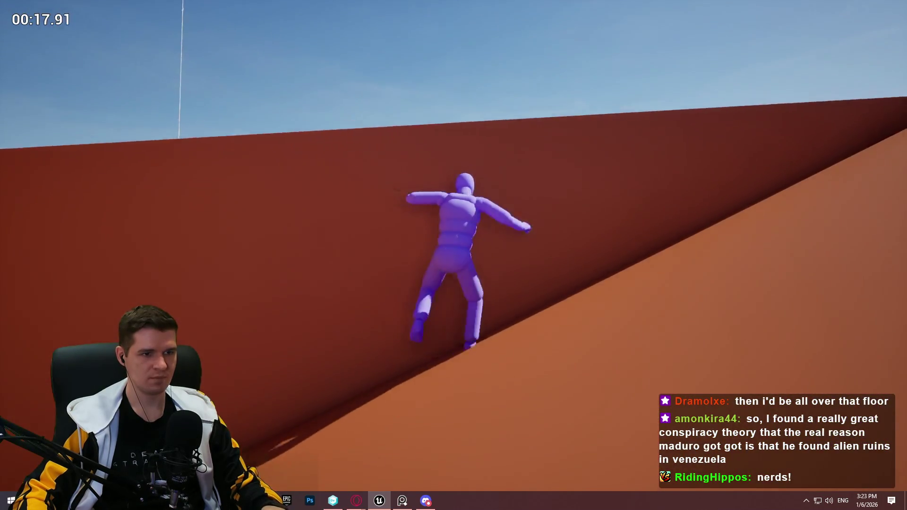
key(w)
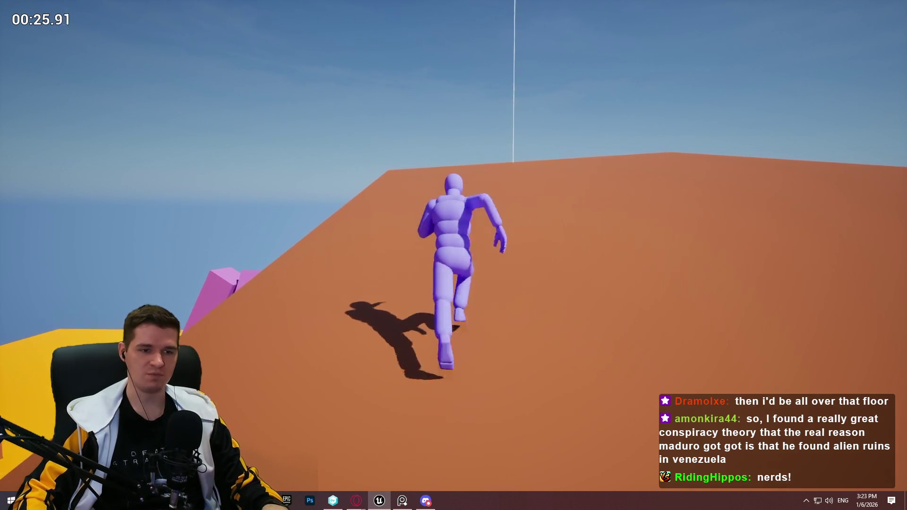
Cross the orange platform and pink block slope, leap to the orange platform, and stop
key(w)
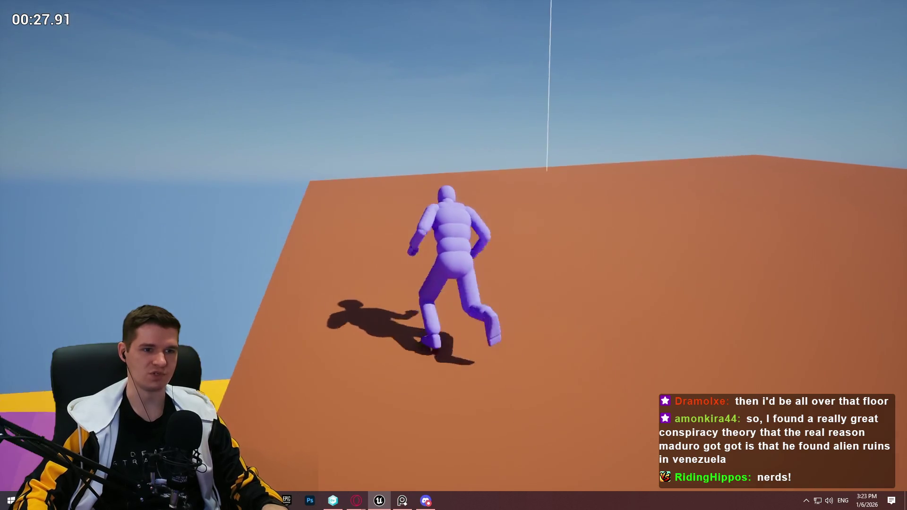
key(w)
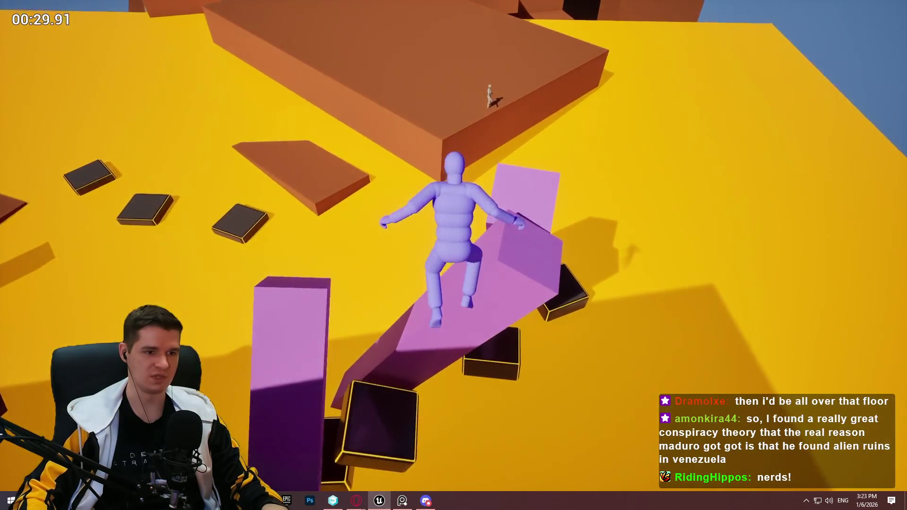
key(w)
key(w)
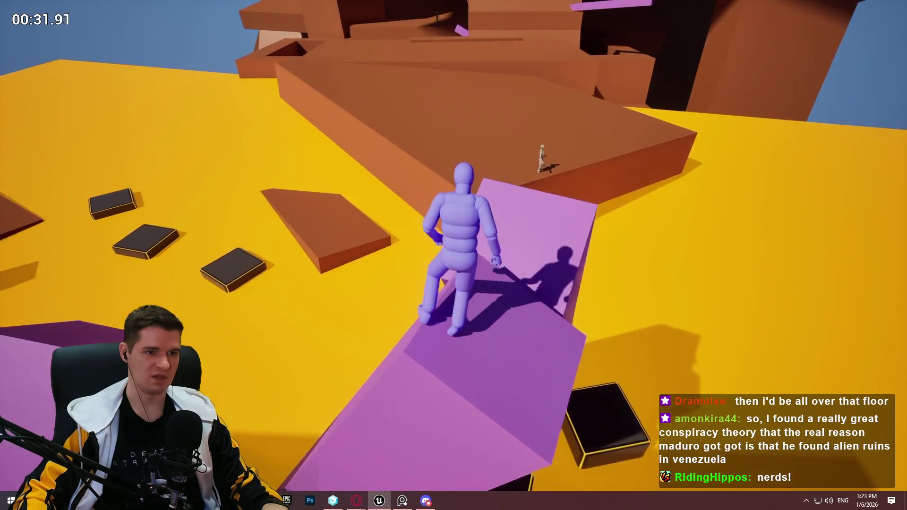
key(w)
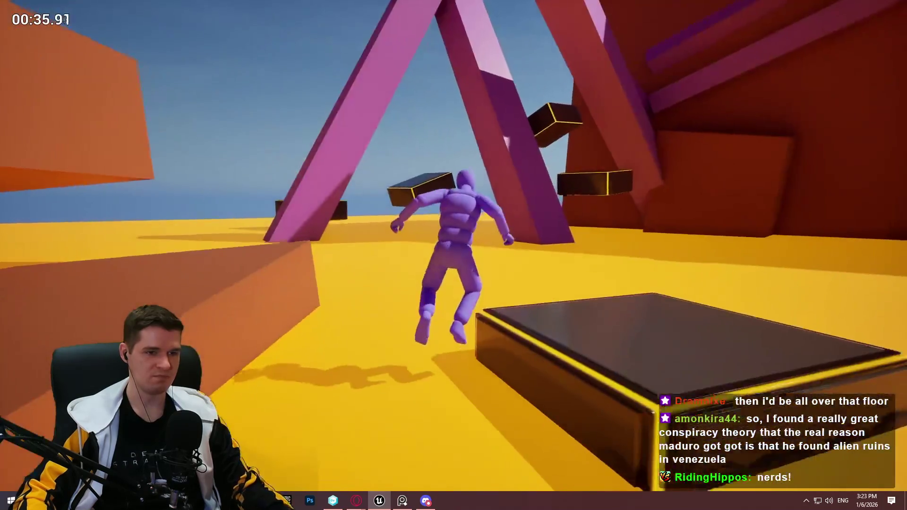
key(Escape)
Fly the view over to the large orange platform and Play From Here on Cube97
key(w)
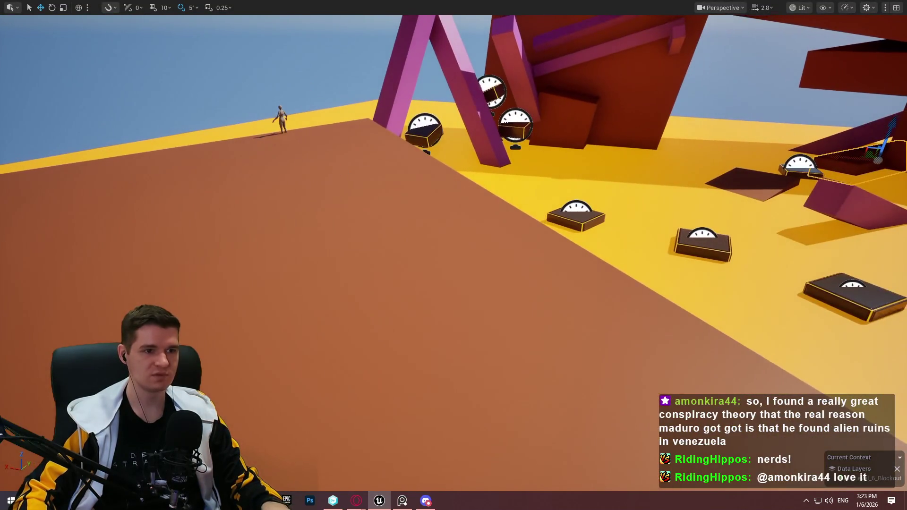
key(Escape)
key(w)
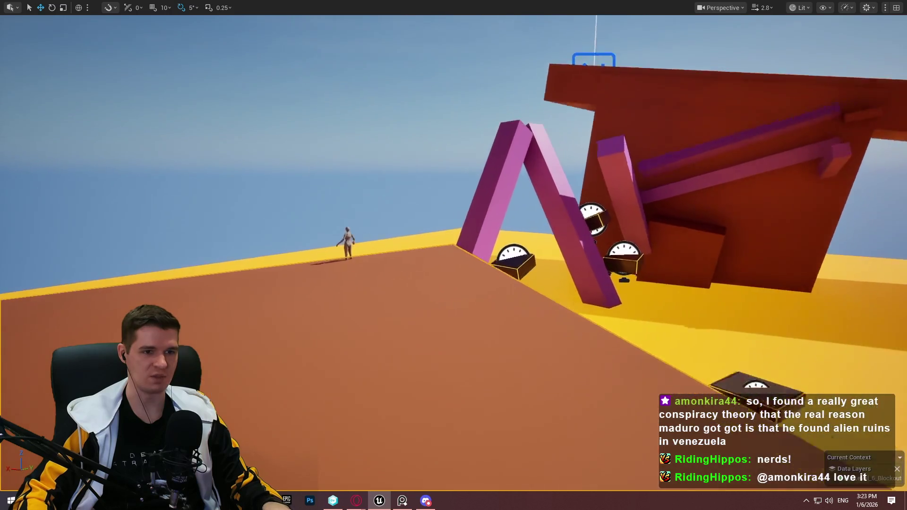
key(s)
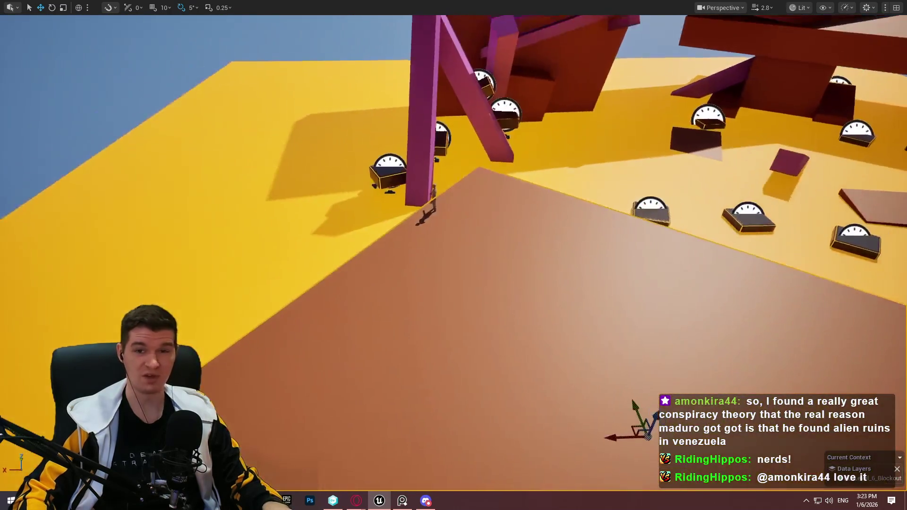
right_click(558, 235)
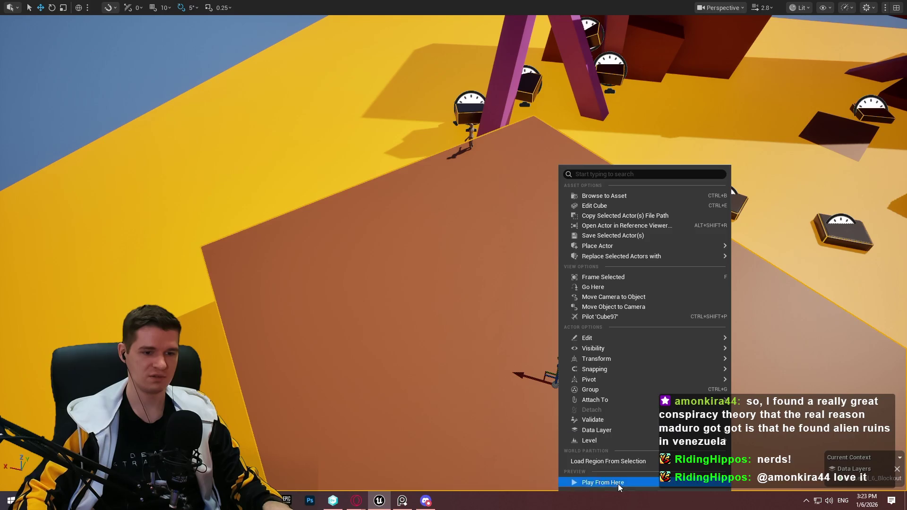
click(618, 482)
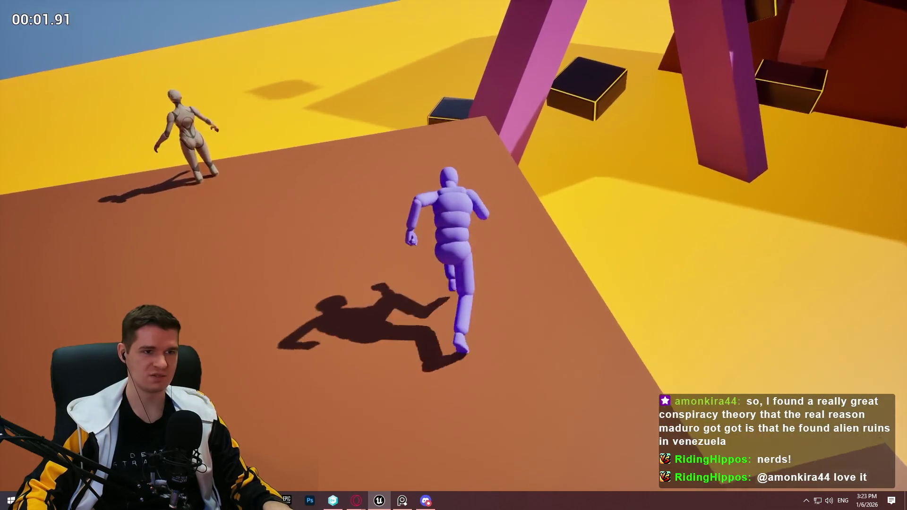
Jump to the dark boxes and climb up onto successive box tops and wall ledges
key(space)
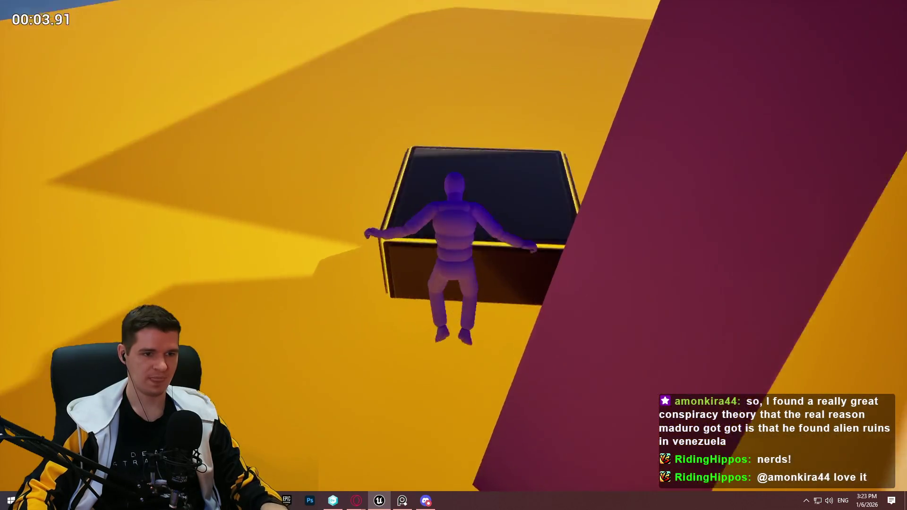
key(space)
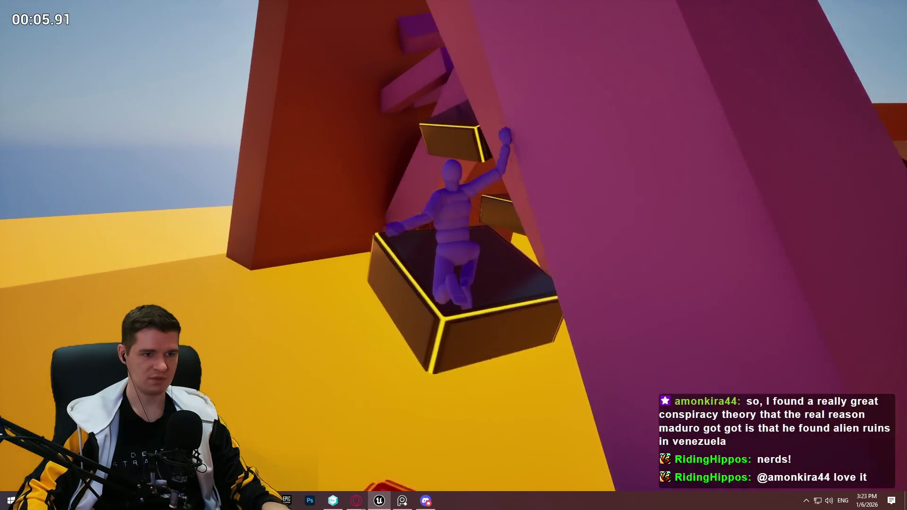
key(space)
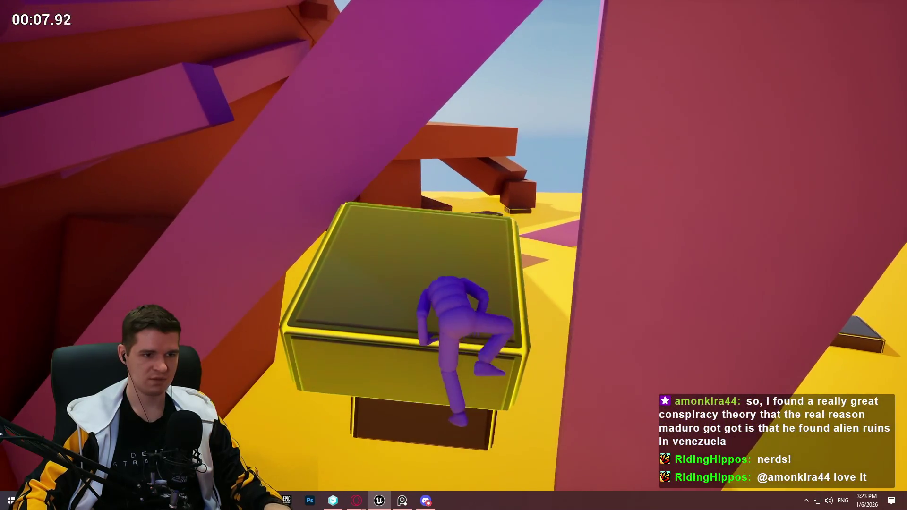
key(space)
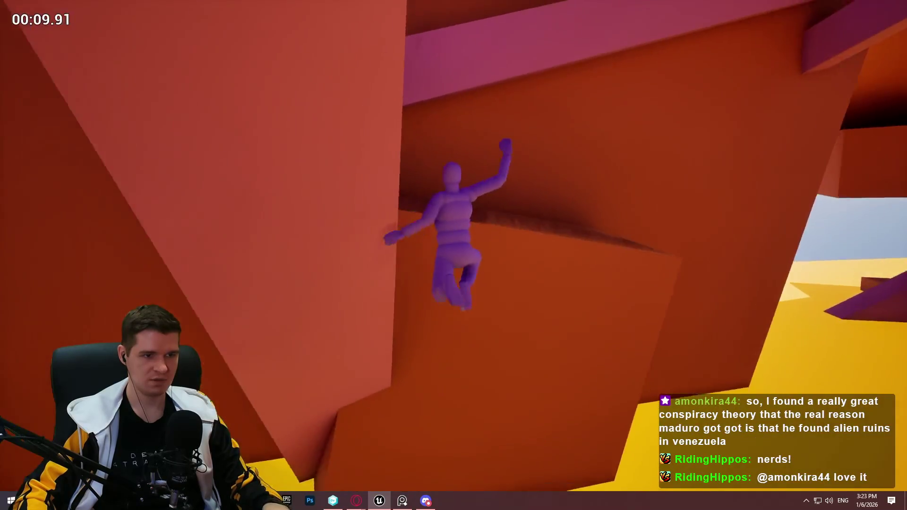
key(space)
key(space)
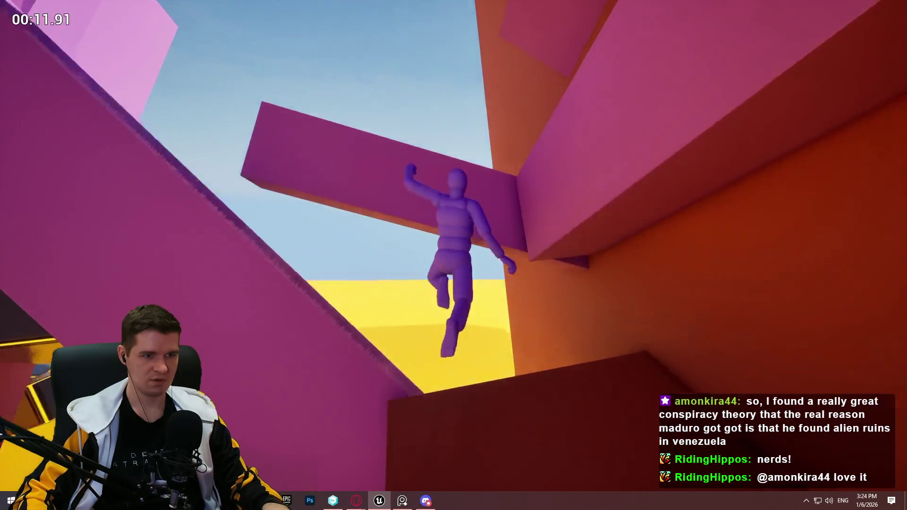
Cross the purple beam, climb the orange ledges, then leap off the pink block to the yellow floor
key(w)
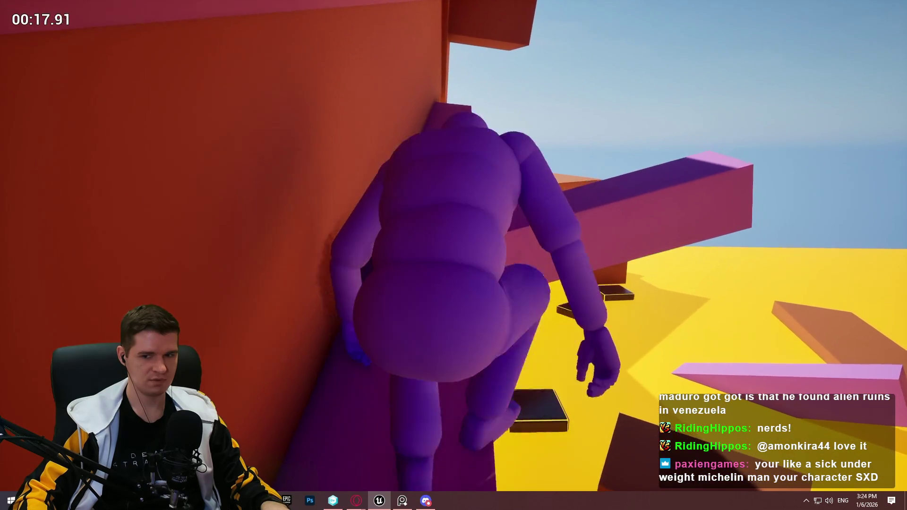
key(w)
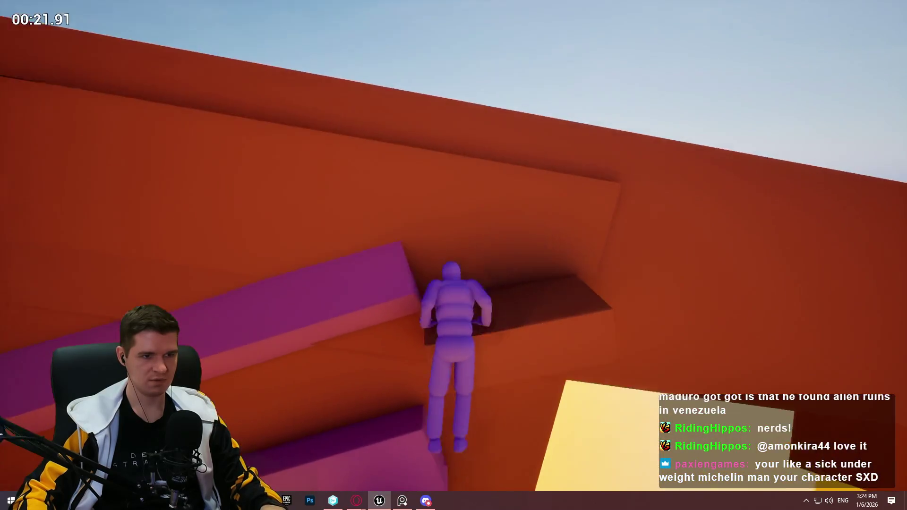
key(w)
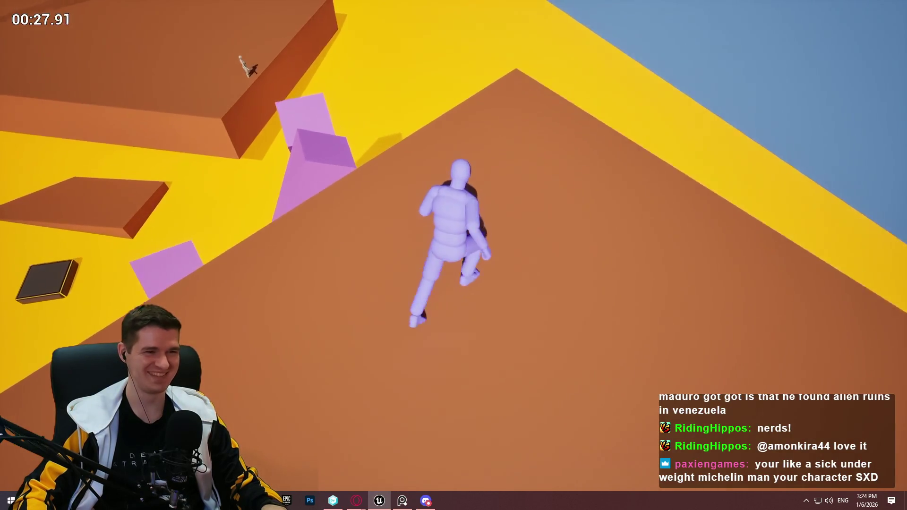
key(w)
key(w)
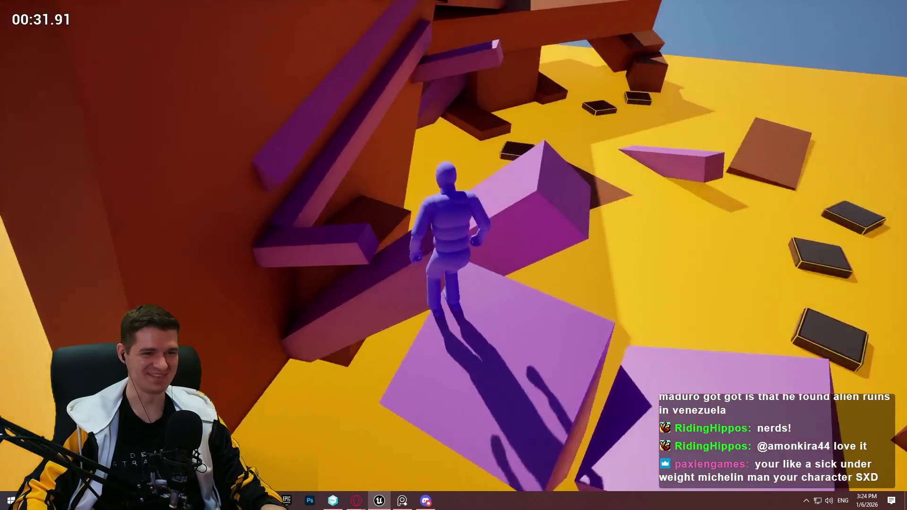
key(space)
key(w)
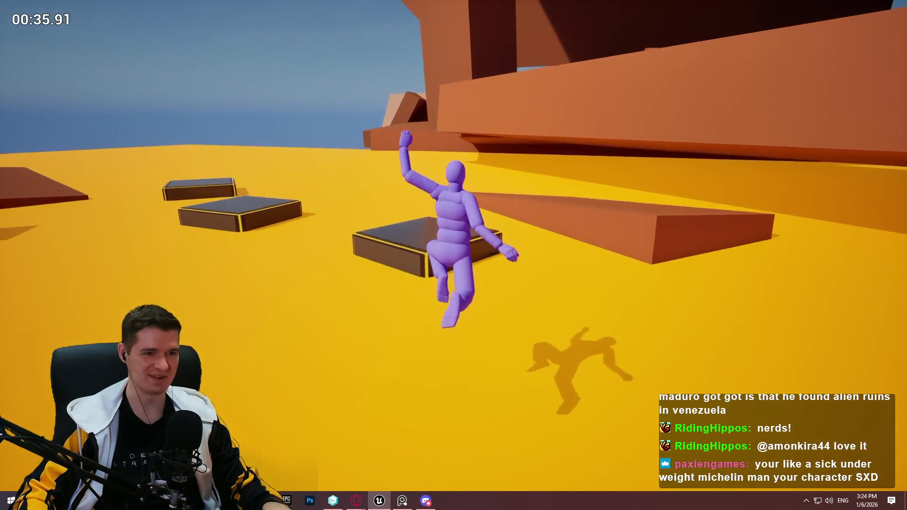
Run and leap across the dark platform and brown ramp, then climb and jump along the pink ramp
key(space)
key(w)
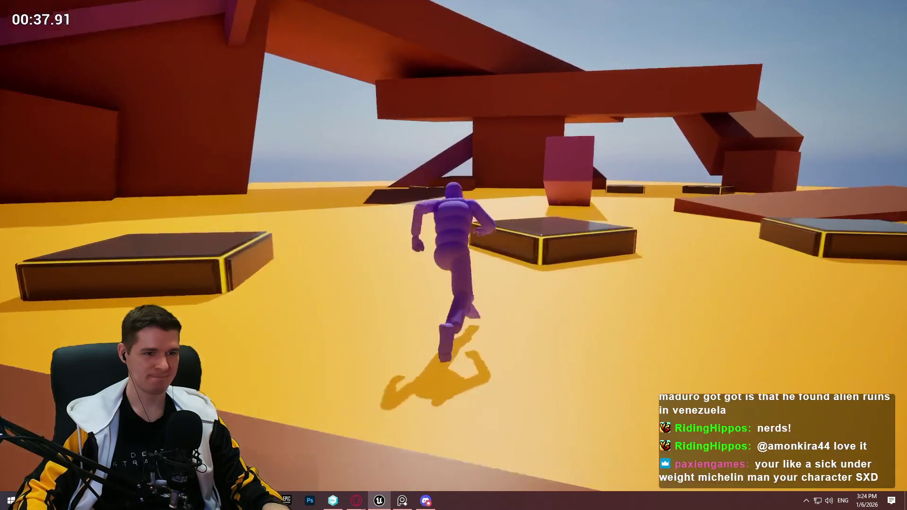
key(space)
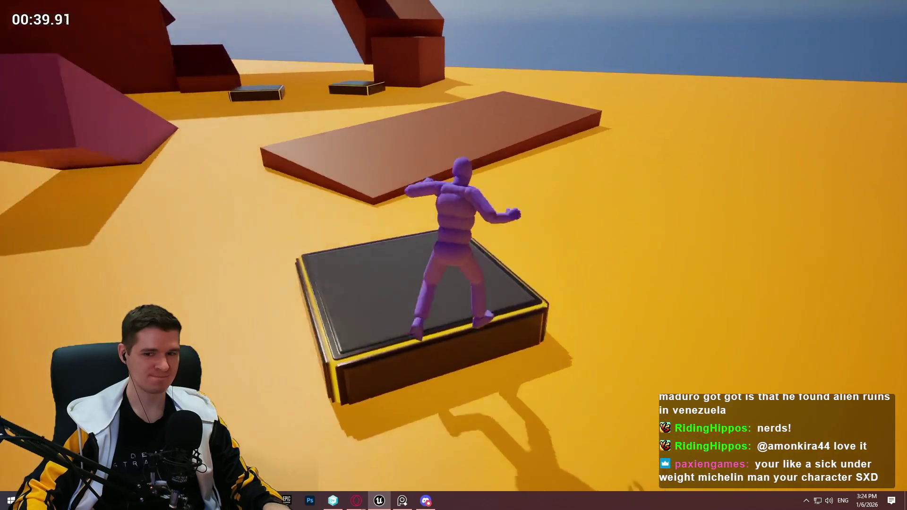
key(w)
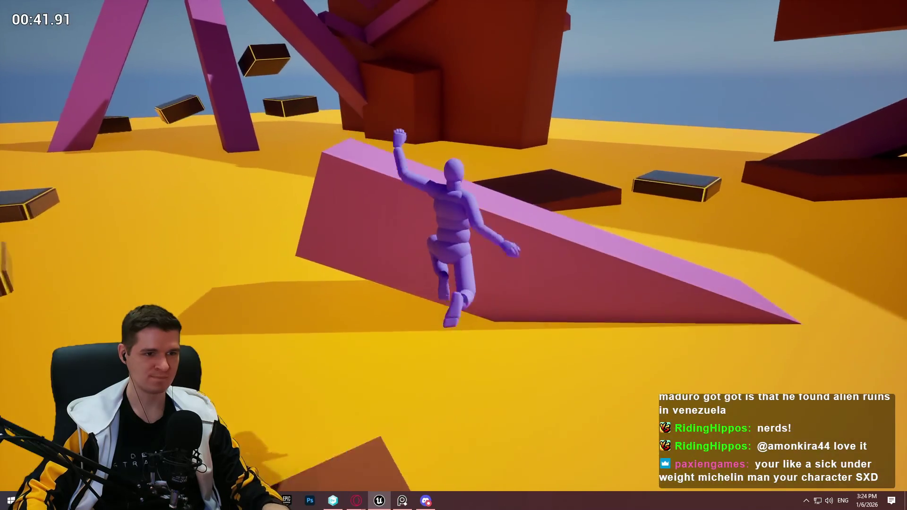
key(space)
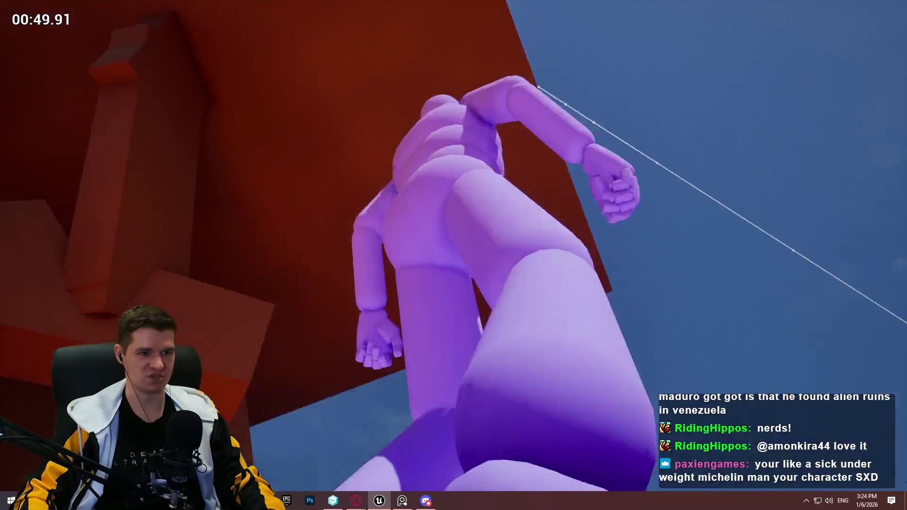
key(space)
Stop the play session and fly the editor camera over to the white platform
key(Escape)
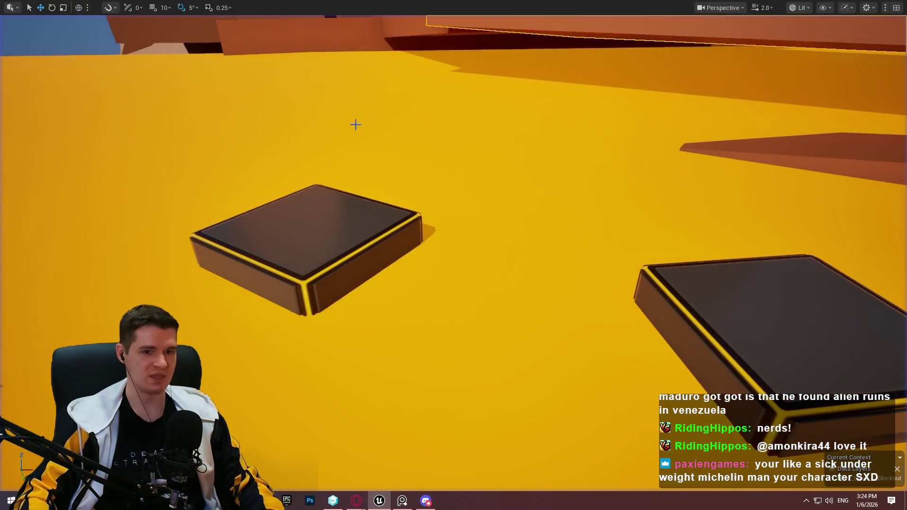
key(s)
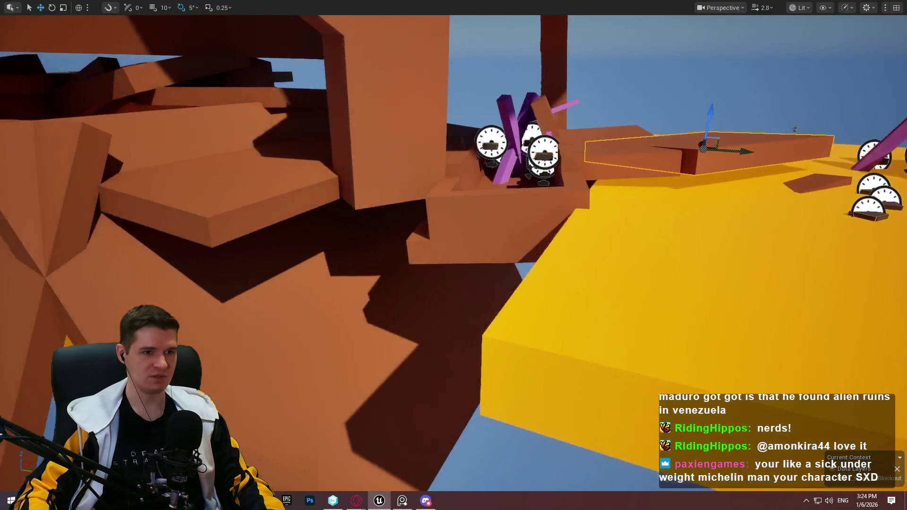
key(q)
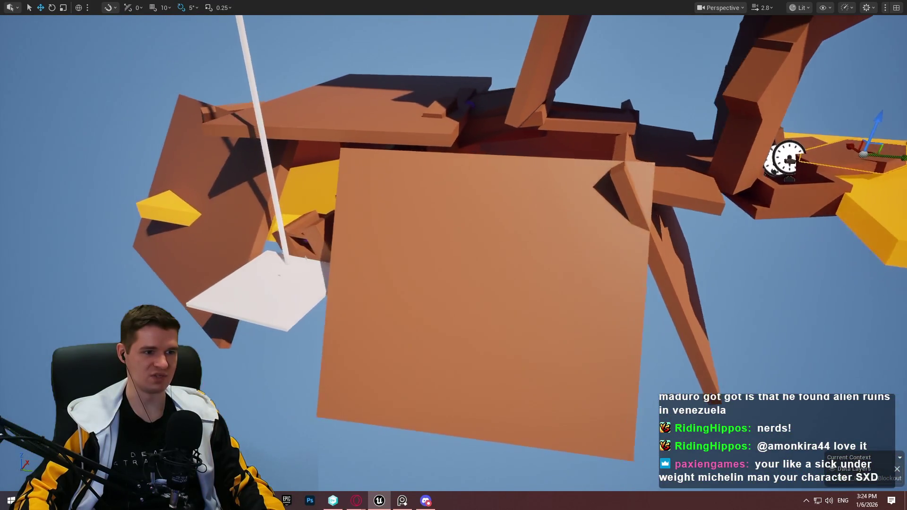
key(w)
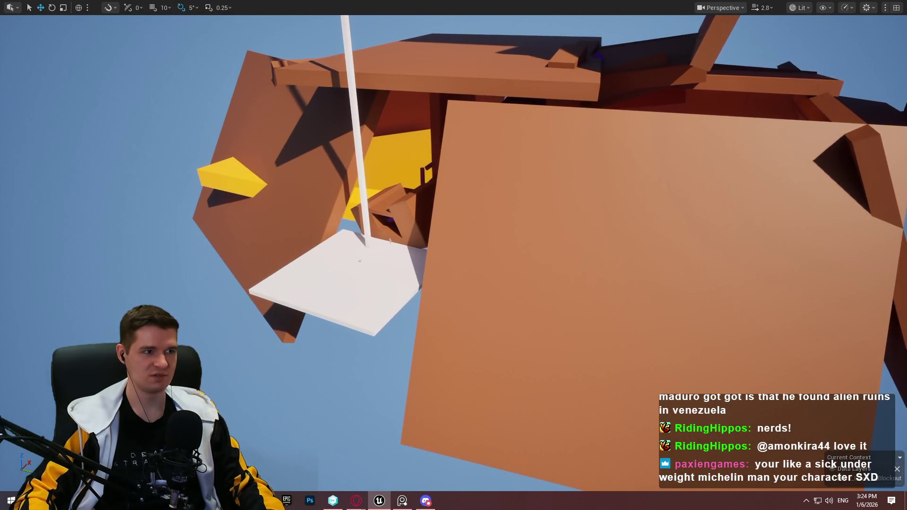
key(w)
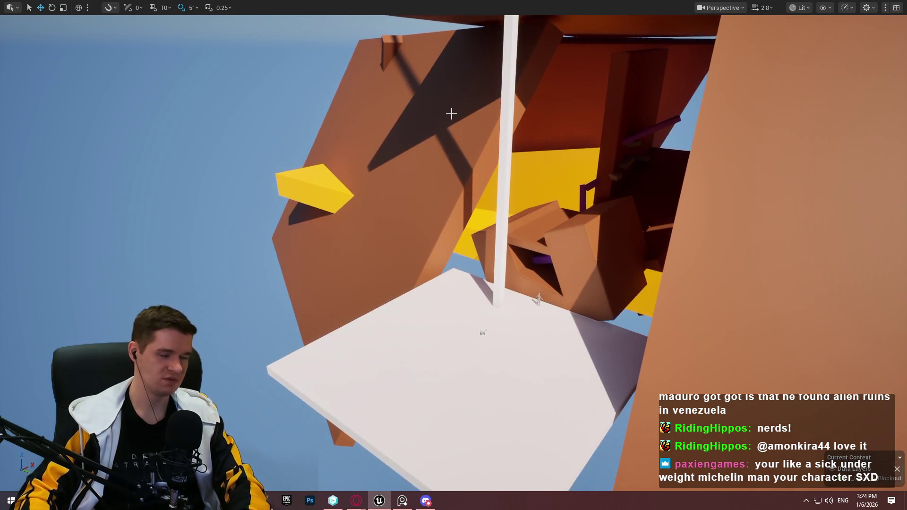
Restore the full editor layout and save all changes with File > Save All
key(F11)
click(36, 8)
click(59, 141)
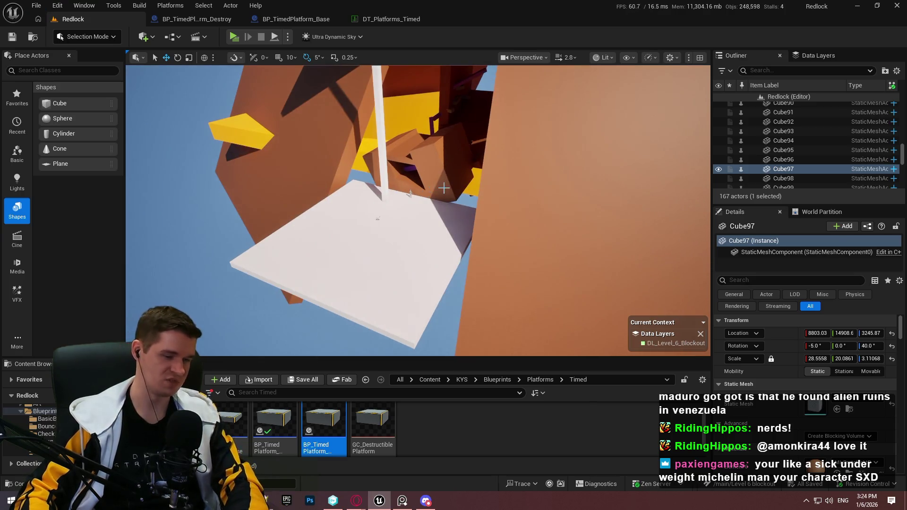
Return to the fullscreen viewport and start Play From Here on the white platform
key(F11)
right_click(412, 272)
click(469, 483)
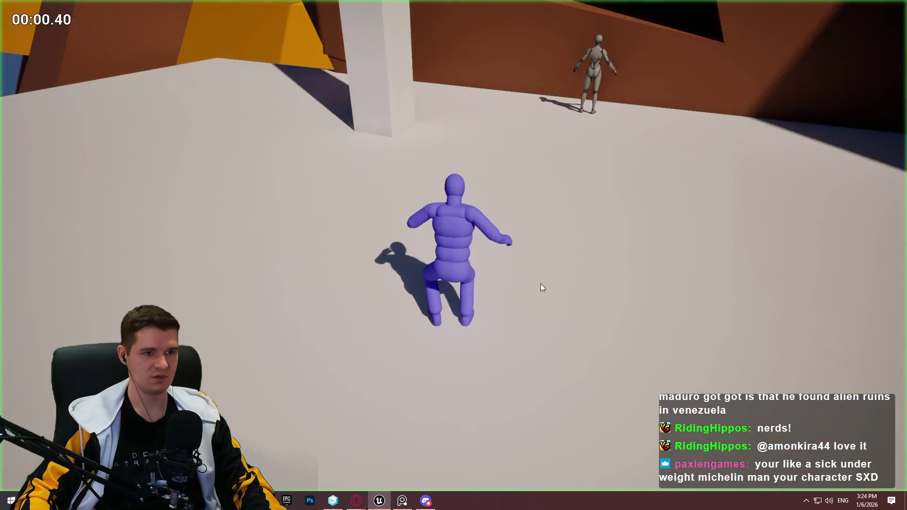
Run to the other mannequin, climb the wall, dash through the tunnel and jump to the far wall
key(w)
key(space)
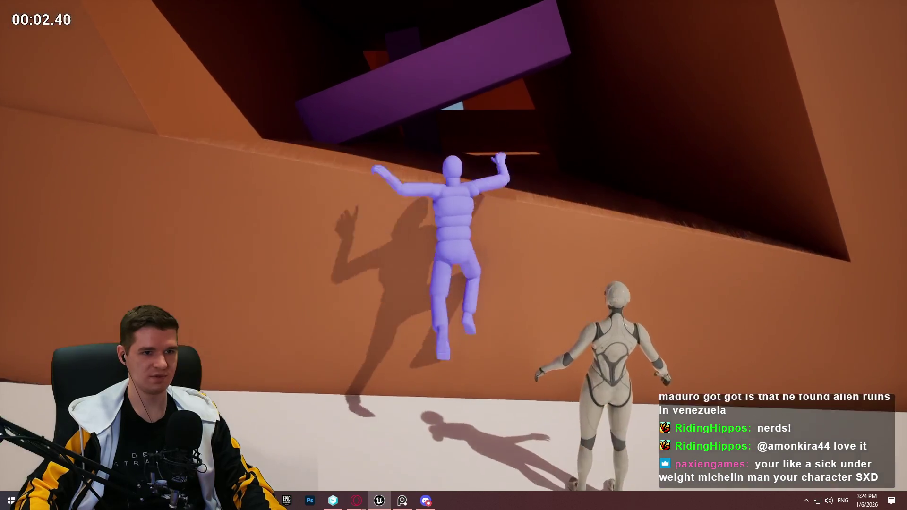
key(w)
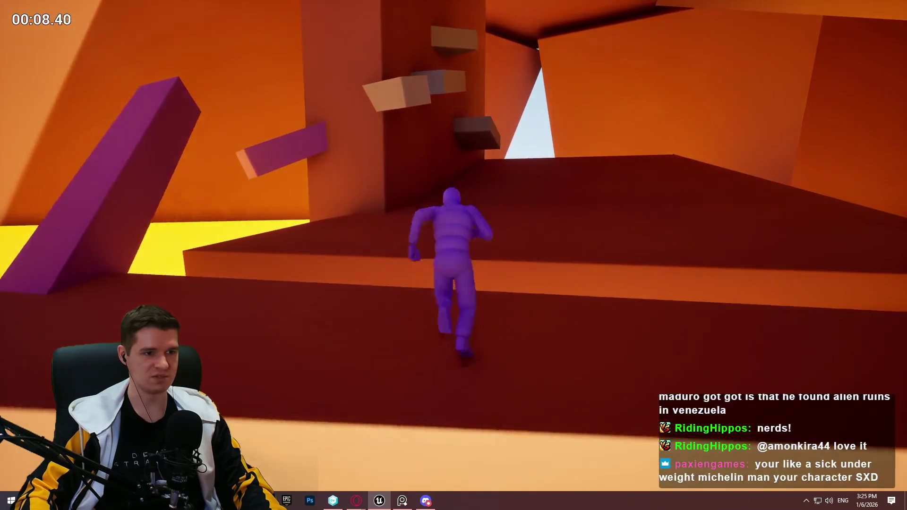
key(space)
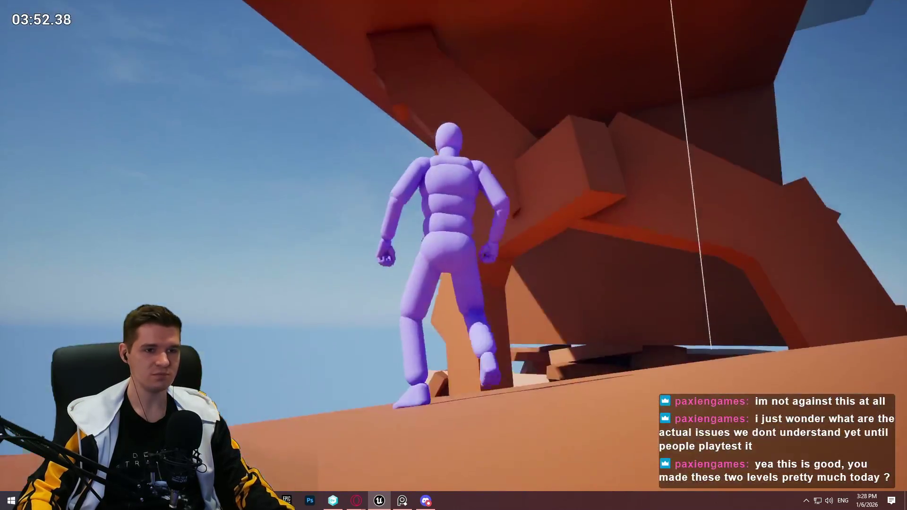
scroll(454, 255, up, 3)
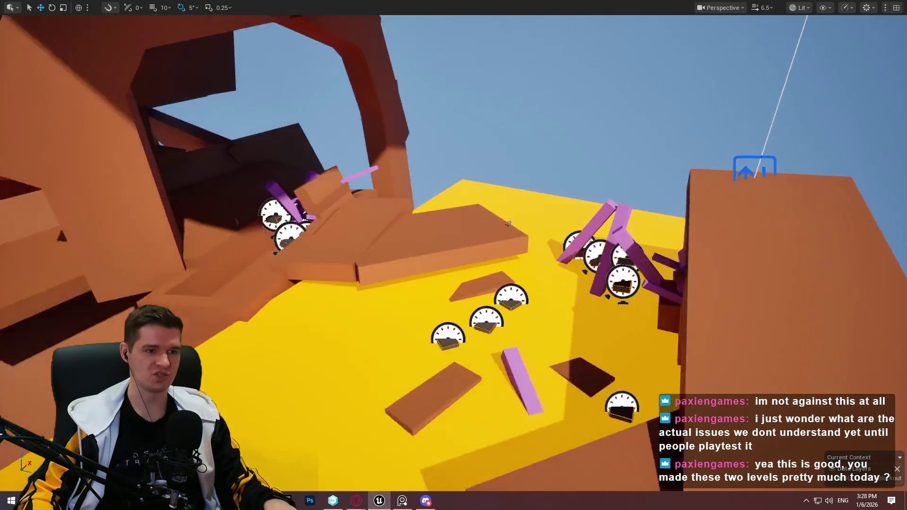
Fly the camera to the large floating white box, select it and frame it
scroll(454, 255, up, 2)
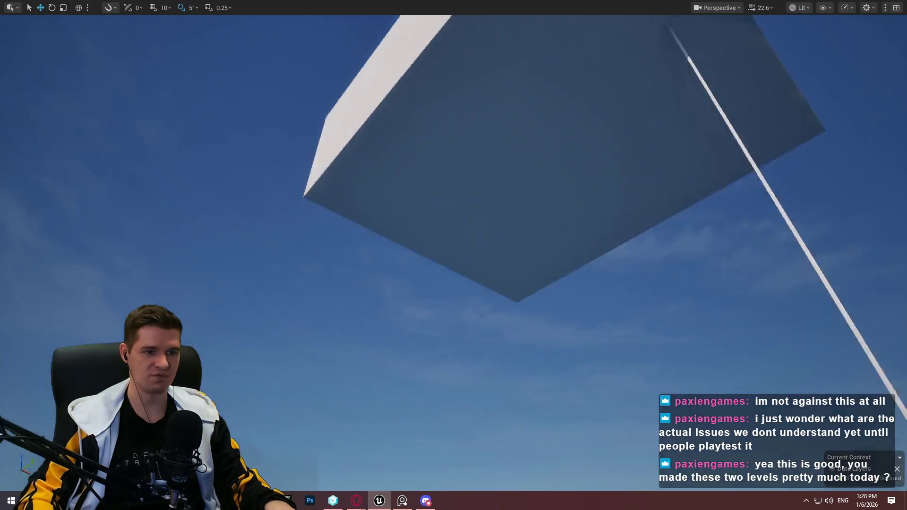
drag(454, 256, 548, 255)
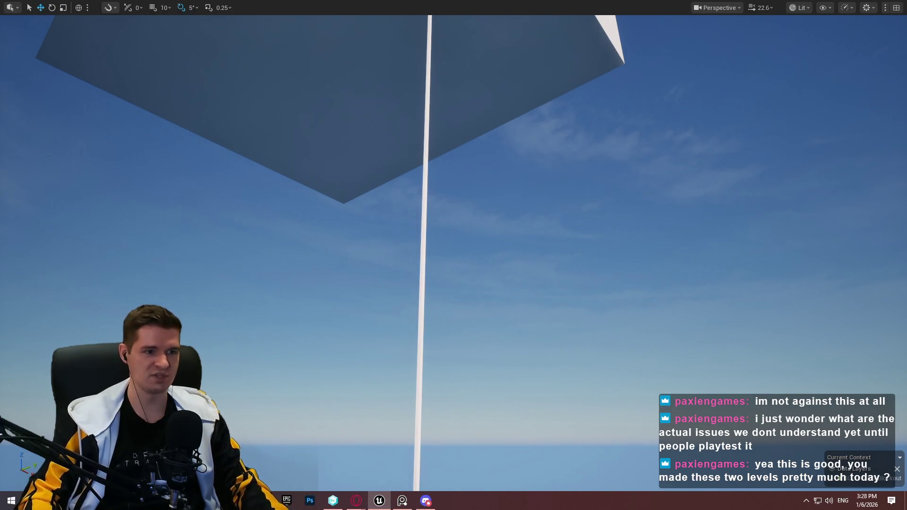
drag(454, 255, 406, 283)
key(w)
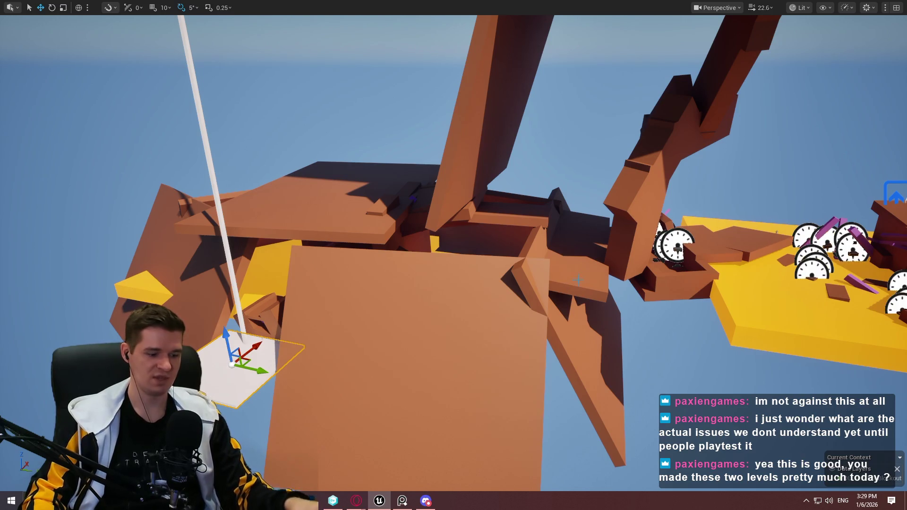
scroll(454, 255, up, 2)
key(s)
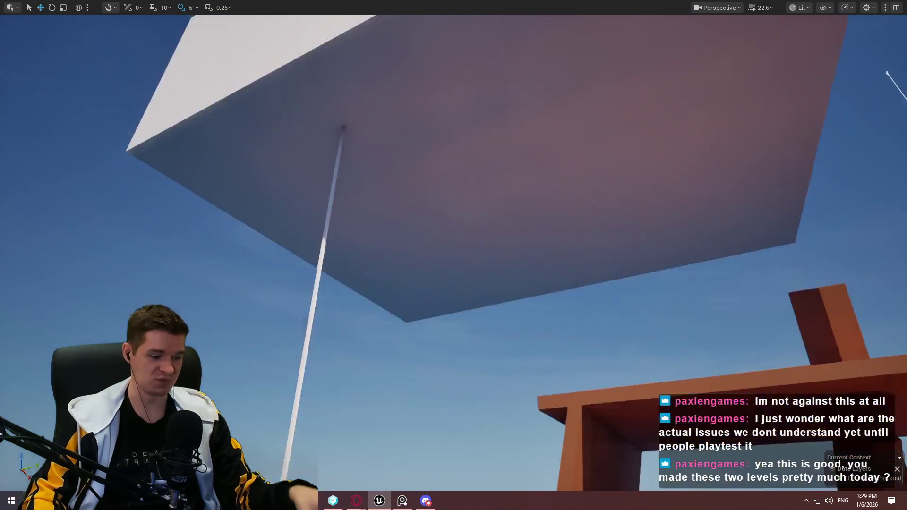
scroll(453, 255, up, 1)
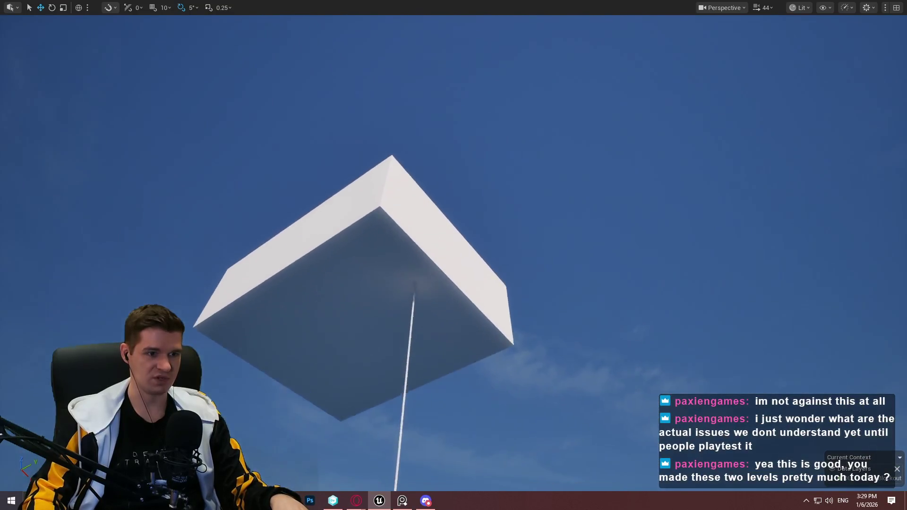
key(s)
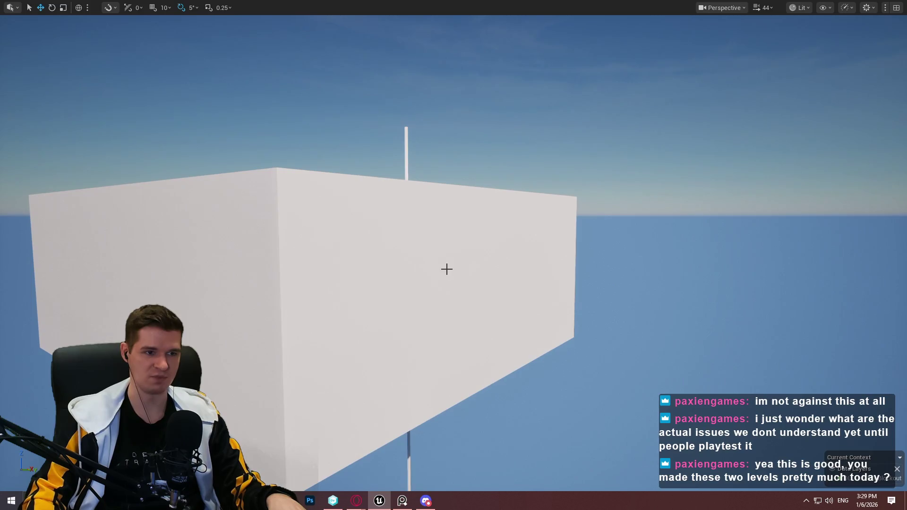
click(409, 225)
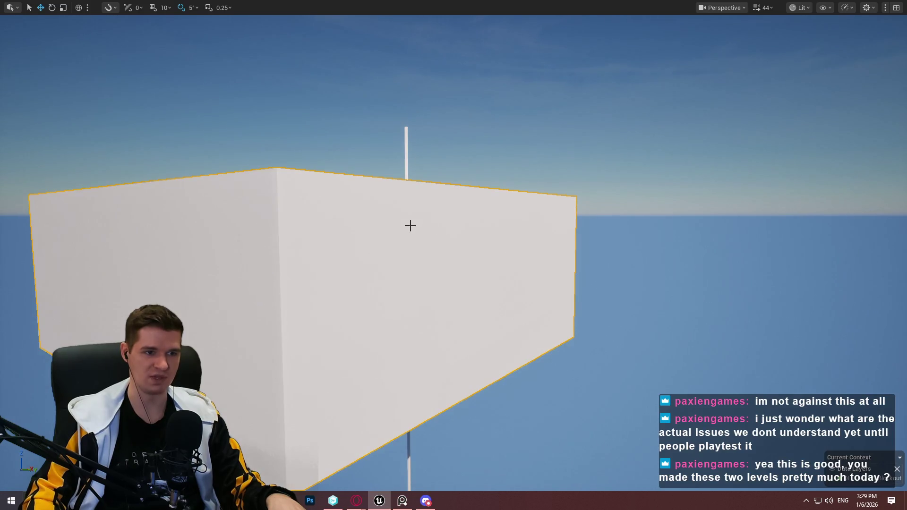
key(f)
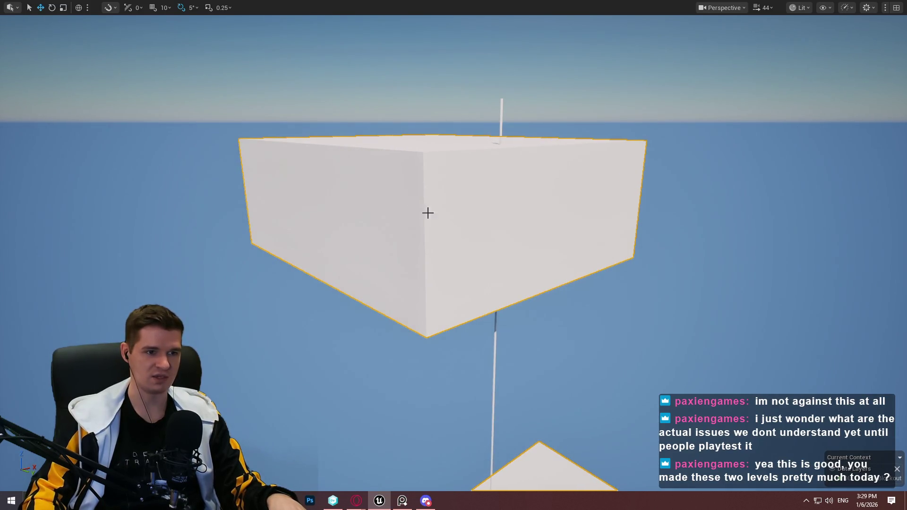
Delete the duplicated lower box from the floating platform column and exit the fullscreen viewport
mouse_move(428, 213)
mouse_down()
mouse_move(485, 197)
mouse_move(410, 120)
mouse_up()
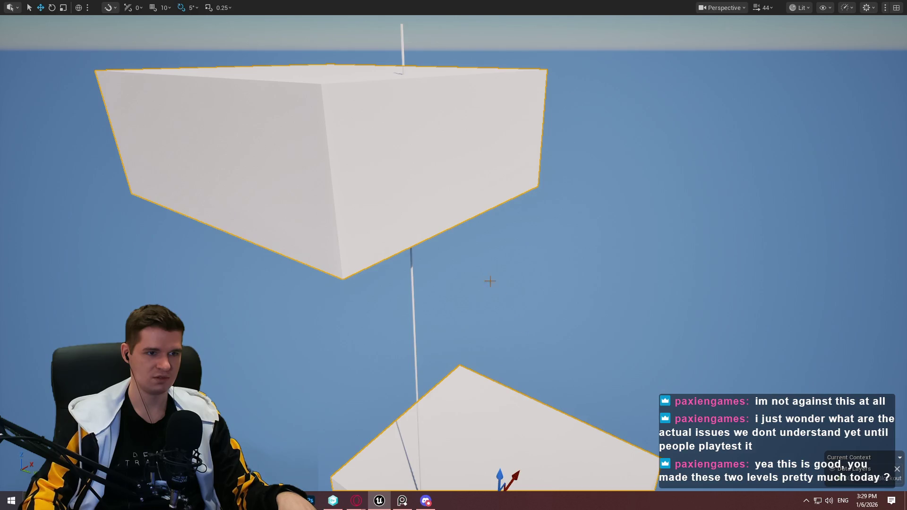
mouse_move(532, 413)
mouse_down()
mouse_move(513, 374)
mouse_move(520, 418)
mouse_move(511, 313)
mouse_up()
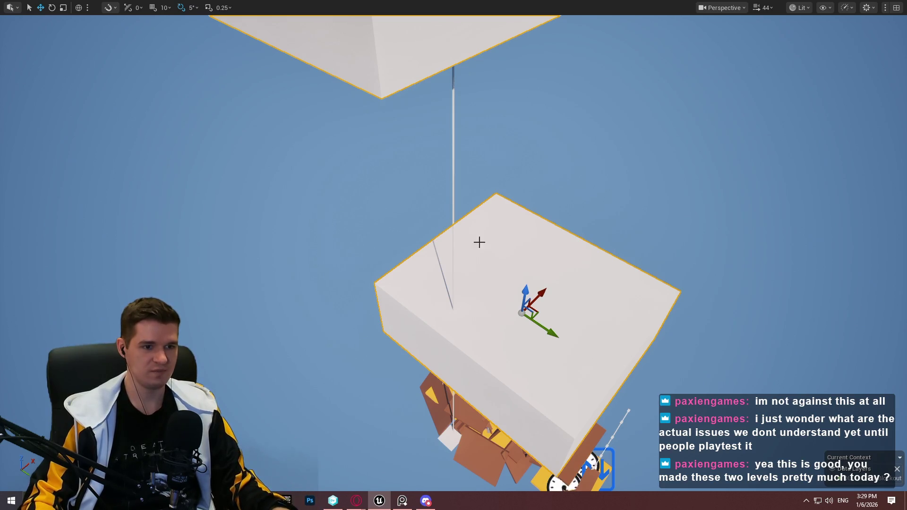
drag(480, 242, 435, 187)
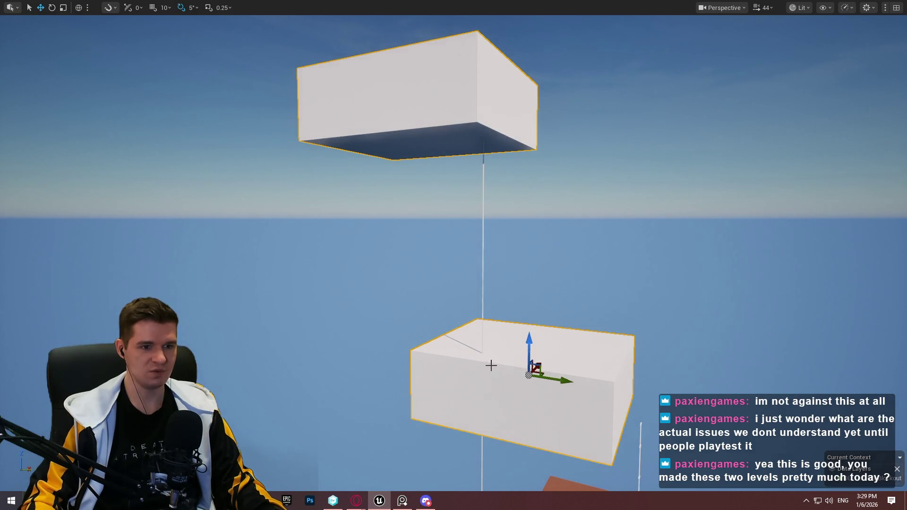
drag(492, 365, 492, 366)
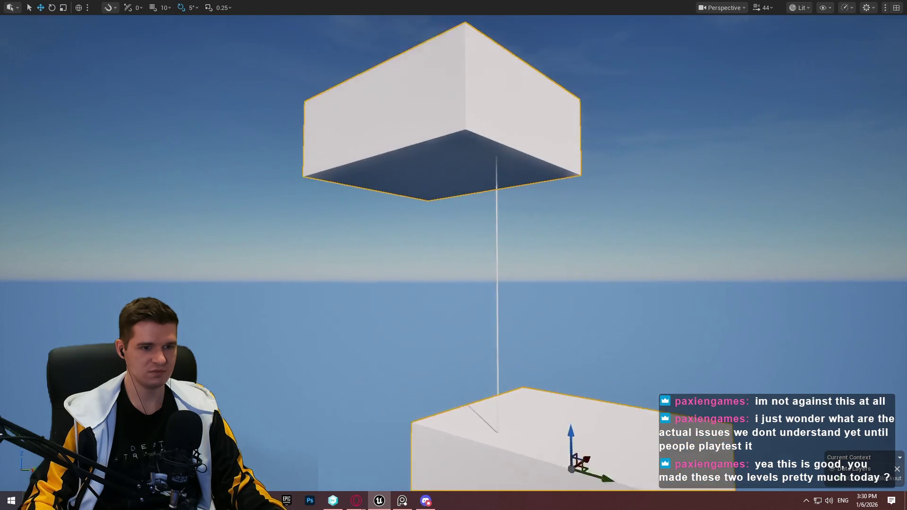
drag(469, 210, 470, 210)
mouse_move(492, 285)
mouse_down()
mouse_move(527, 358)
mouse_move(559, 259)
mouse_move(561, 207)
mouse_up()
click(536, 328)
scroll(561, 207, down, 5)
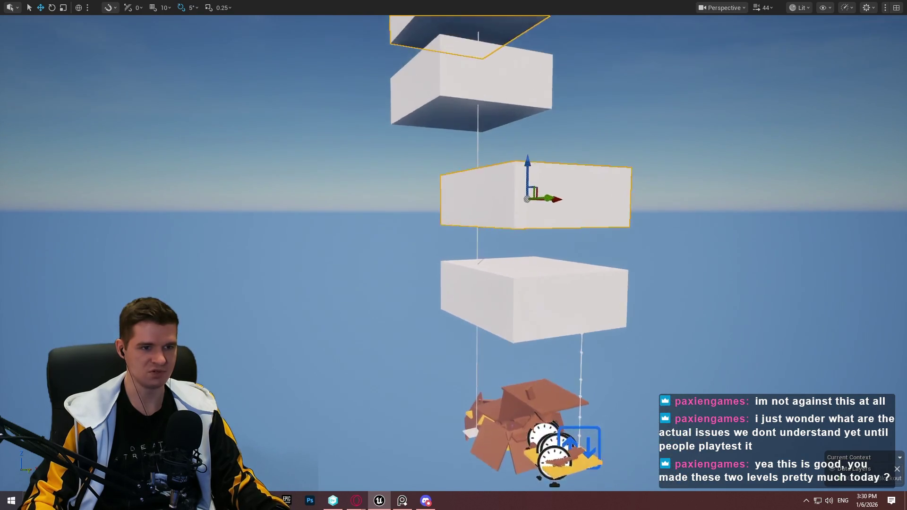
scroll(556, 206, up, 2)
key(Delete)
drag(557, 209, 487, 161)
key(F11)
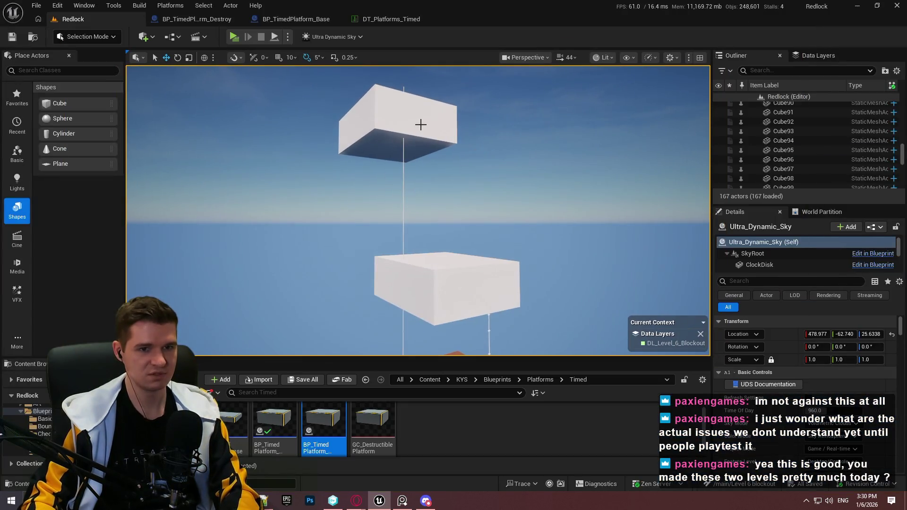
Delete the extra upper box component StaticMeshComponent1 from the platform actor
click(421, 125)
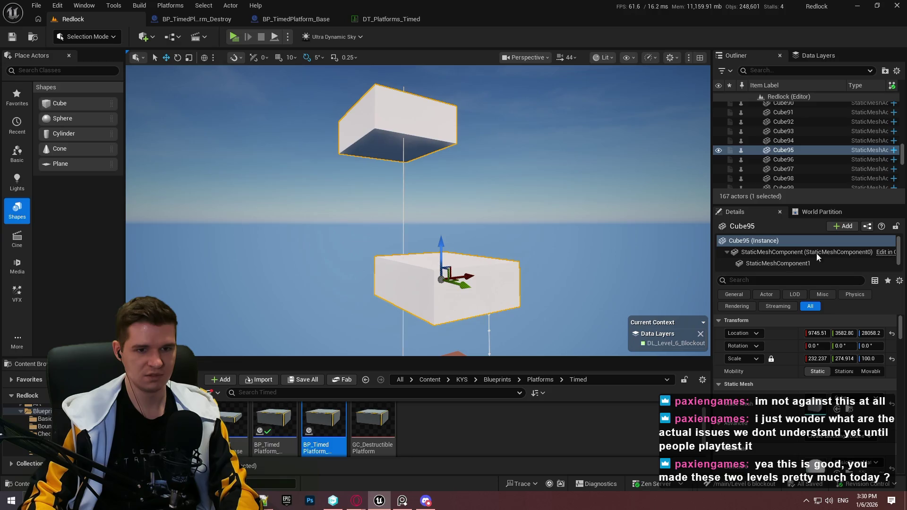
click(826, 263)
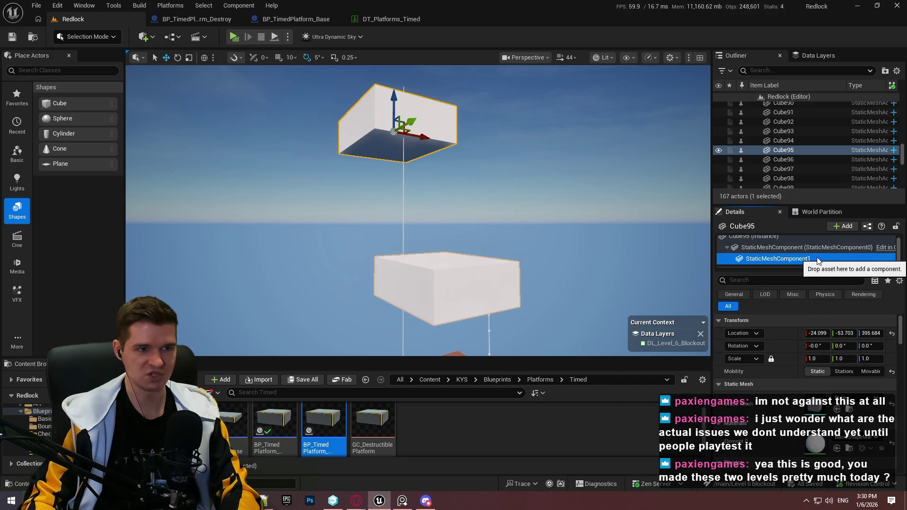
key(Delete)
Alt-drag Cube95 up the Z axis to place the copy Cube143 far above it
click(796, 242)
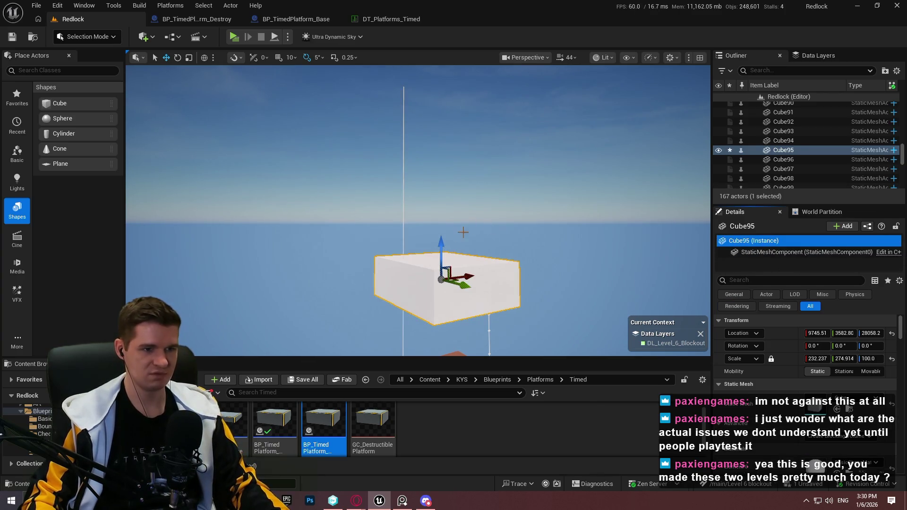
drag(441, 245, 442, 83)
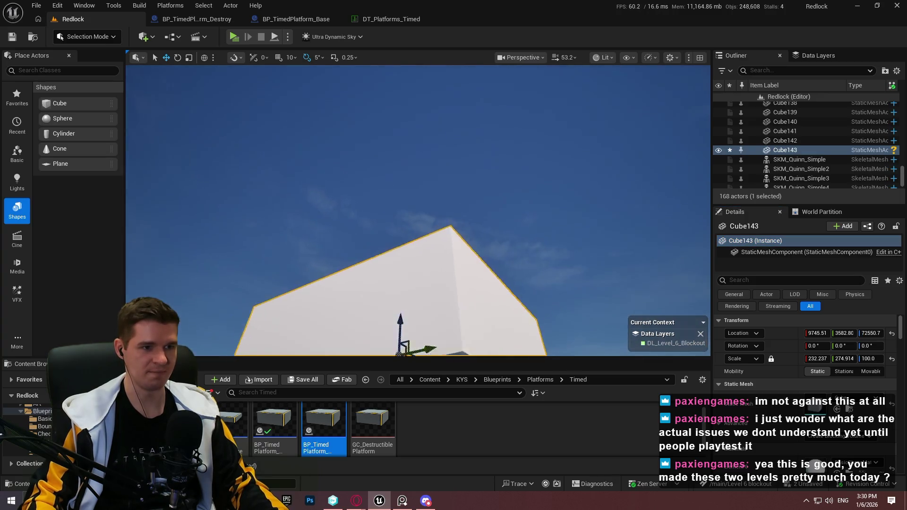
mouse_move(407, 219)
mouse_down()
mouse_move(333, 199)
mouse_move(298, 163)
mouse_move(316, 177)
mouse_move(359, 174)
mouse_up()
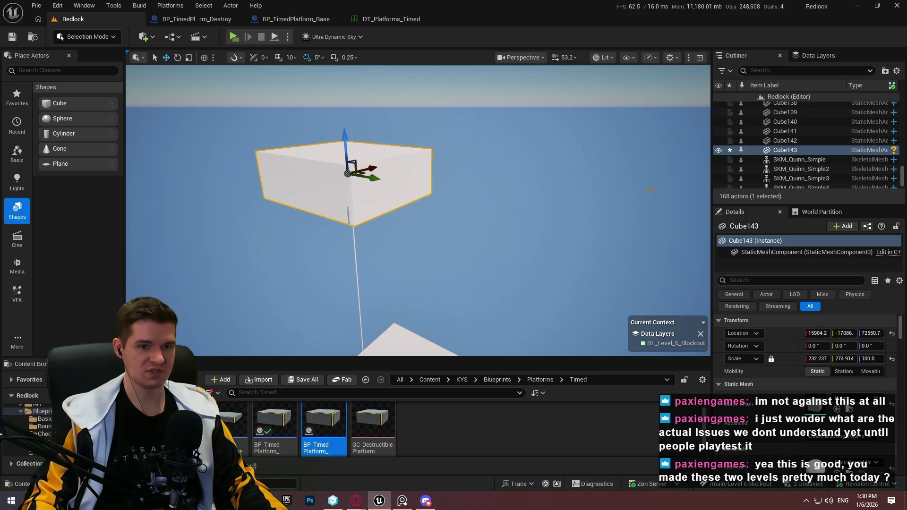
scroll(650, 190, up, 4)
key(F11)
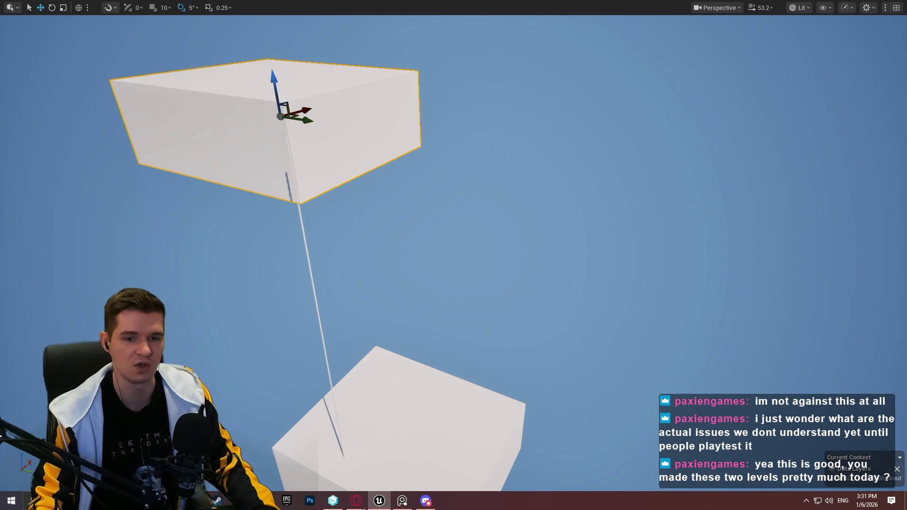
mouse_move(543, 331)
mouse_down()
mouse_move(438, 168)
mouse_move(665, 127)
mouse_move(656, 111)
mouse_move(609, 144)
mouse_move(609, 116)
mouse_move(590, 107)
mouse_move(562, 145)
mouse_move(543, 135)
mouse_up()
drag(659, 145, 659, 144)
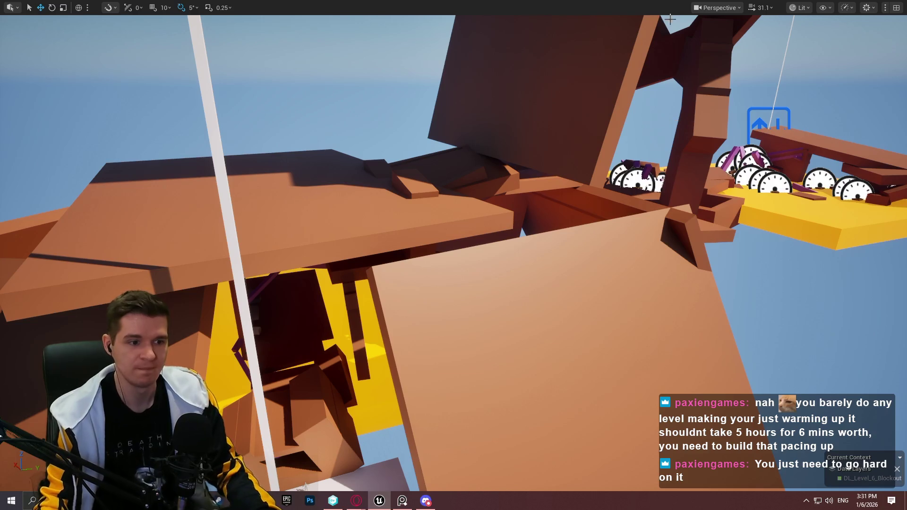
drag(670, 19, 588, 106)
Play From Here on the white cube, climbing the wall and running through the corridor
right_click(554, 41)
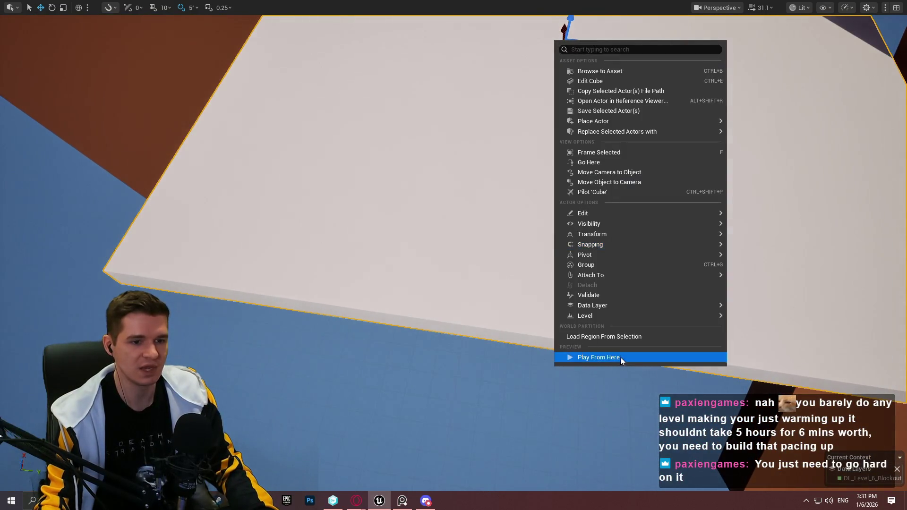
click(620, 357)
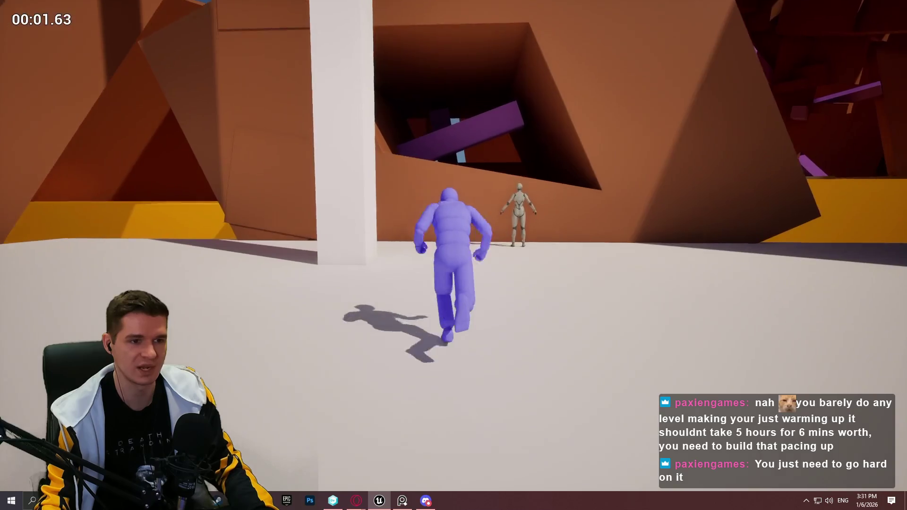
key(space)
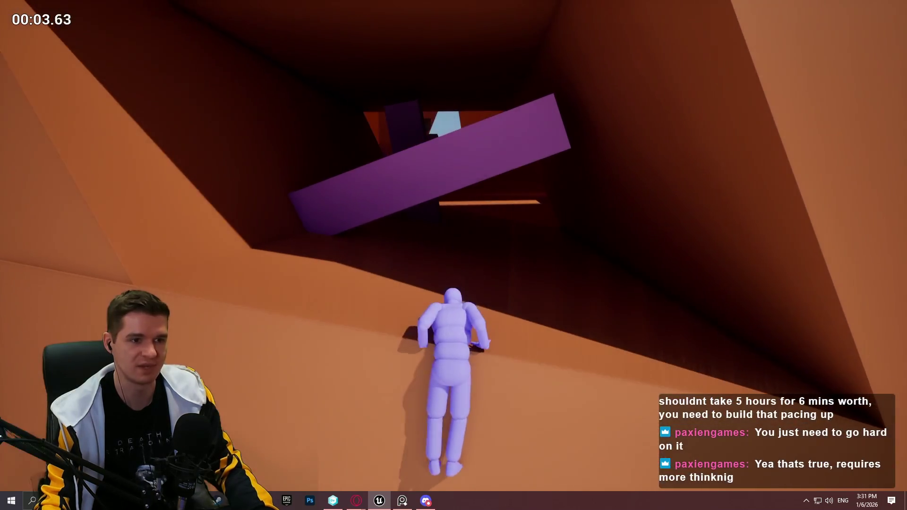
key(w)
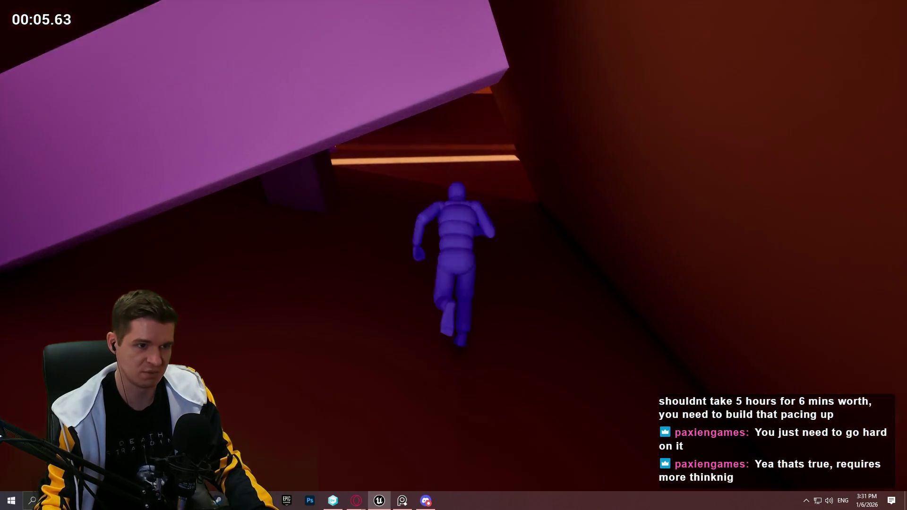
key(w)
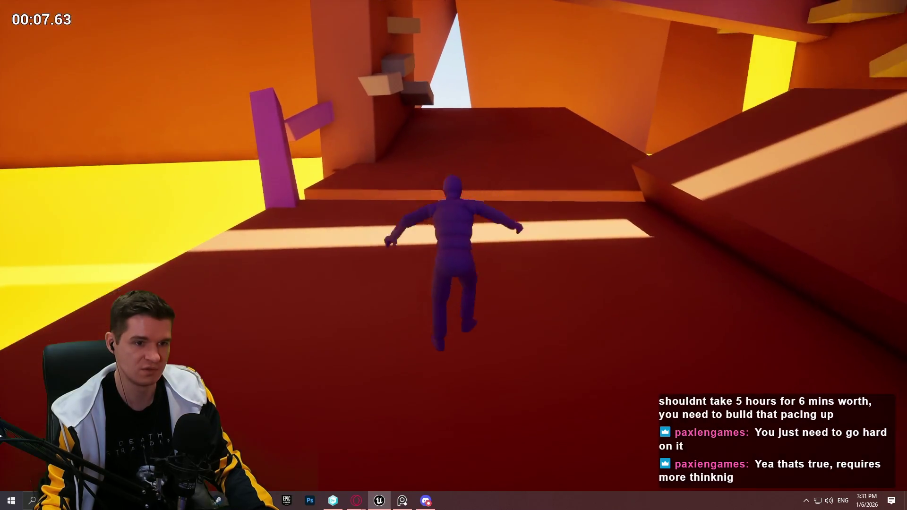
Jump along the ramp and slanted beam, then climb the purple pillar, walls and ledges
key(space)
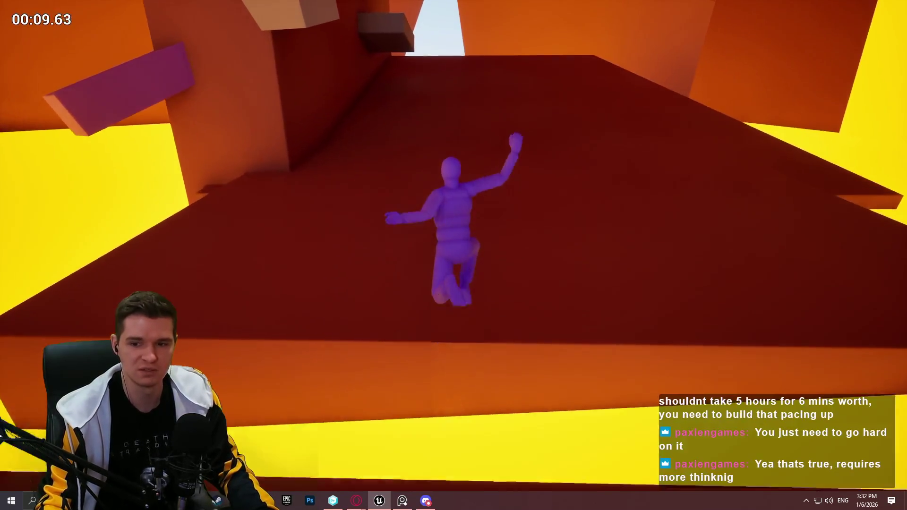
key(w)
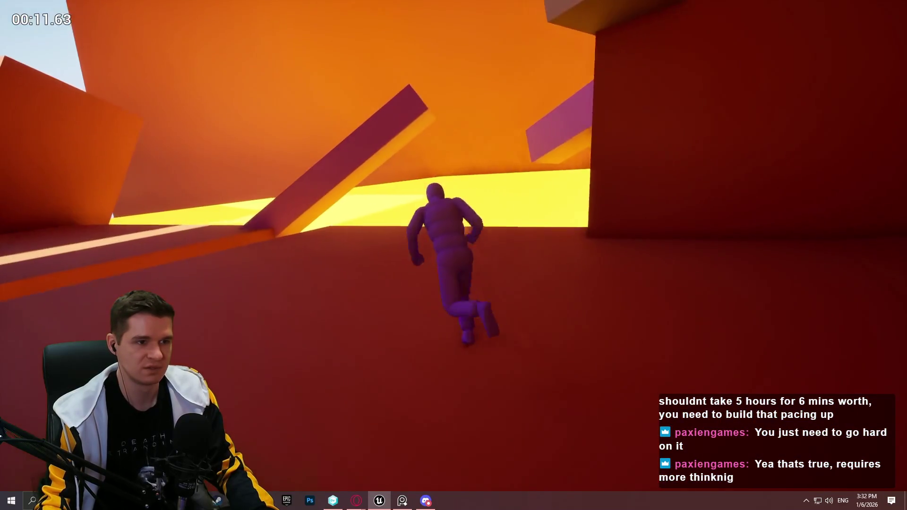
key(space)
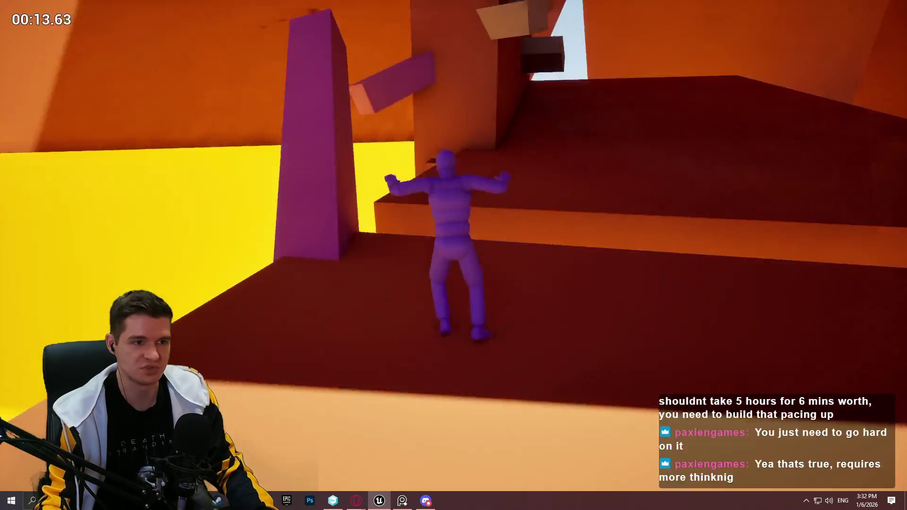
key(w)
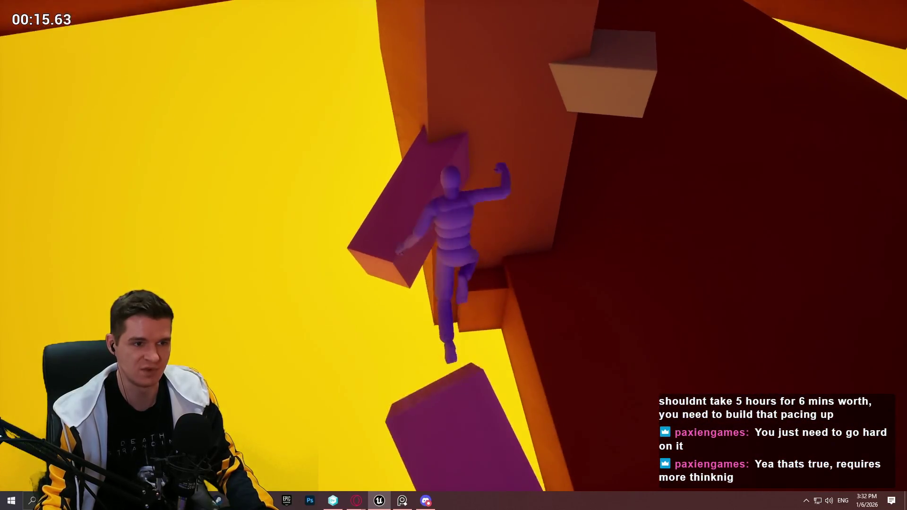
key(w)
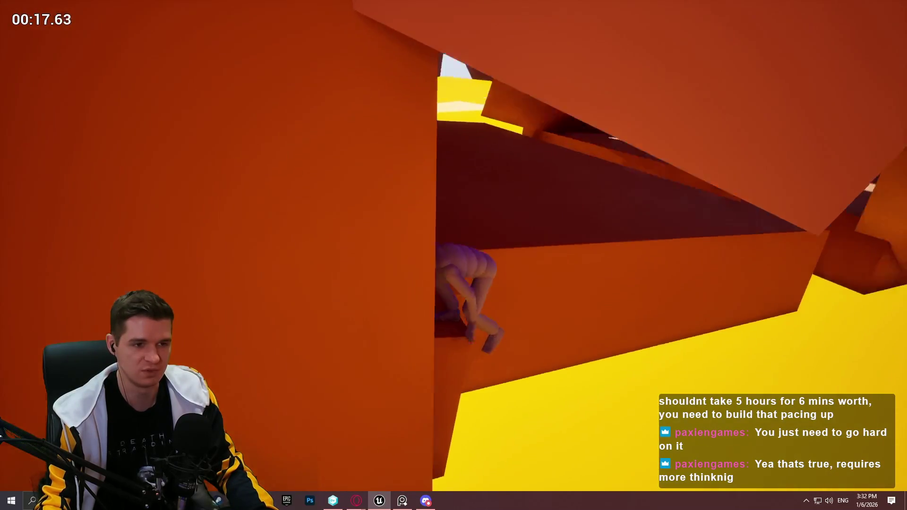
key(w)
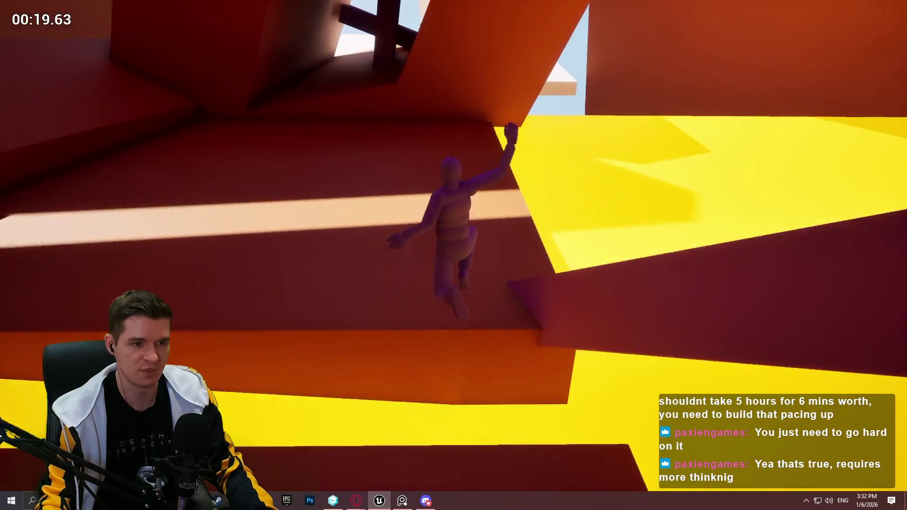
key(w)
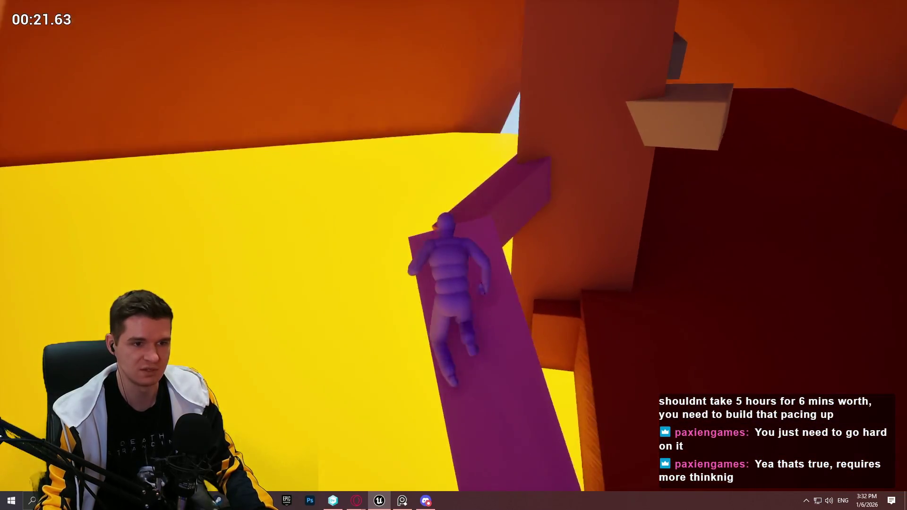
key(w)
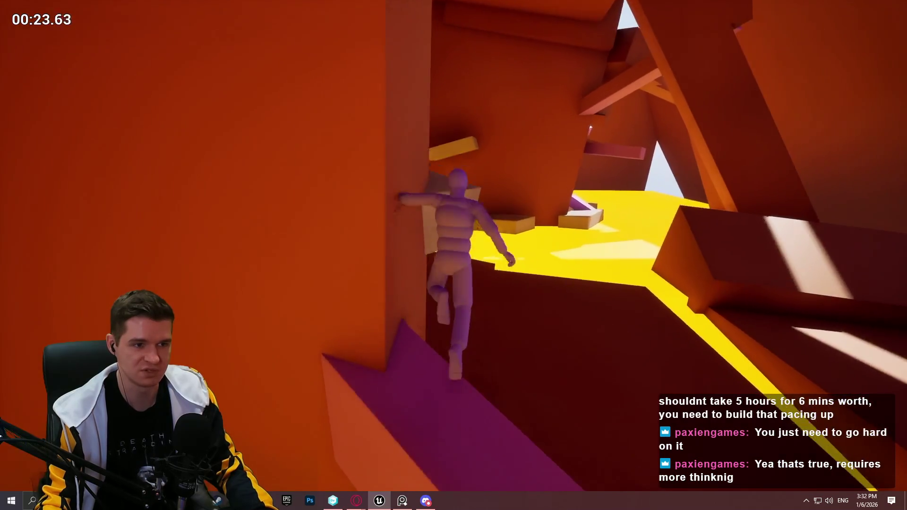
key(w)
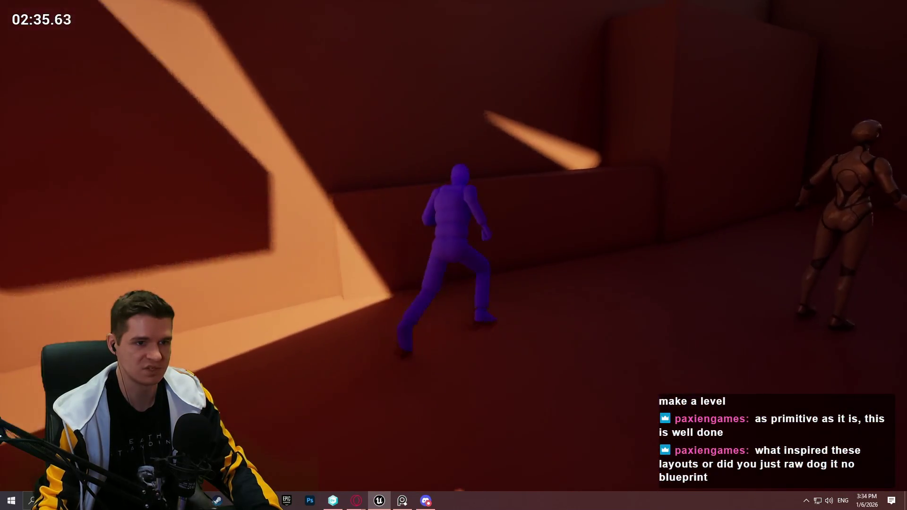
key(alt+Tab)
click(697, 147)
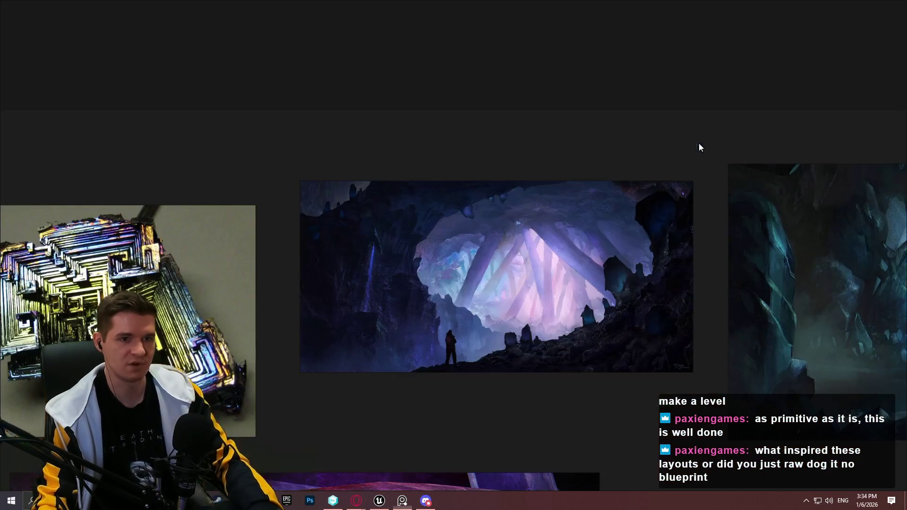
mouse_move(567, 375)
mouse_down()
mouse_move(374, 253)
mouse_move(469, 206)
mouse_move(562, 253)
mouse_move(397, 242)
mouse_move(736, 100)
mouse_move(814, 1)
mouse_move(768, 9)
mouse_move(357, 200)
mouse_move(56, 246)
mouse_up()
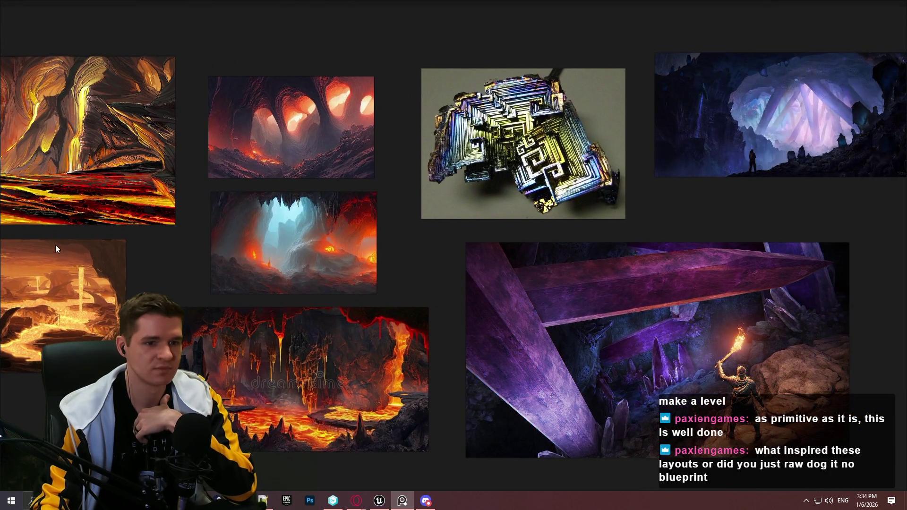
click(373, 501)
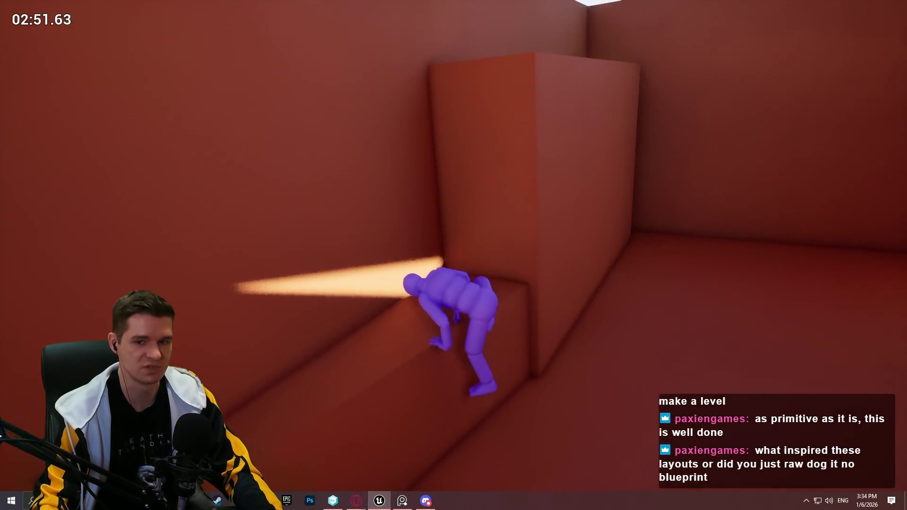
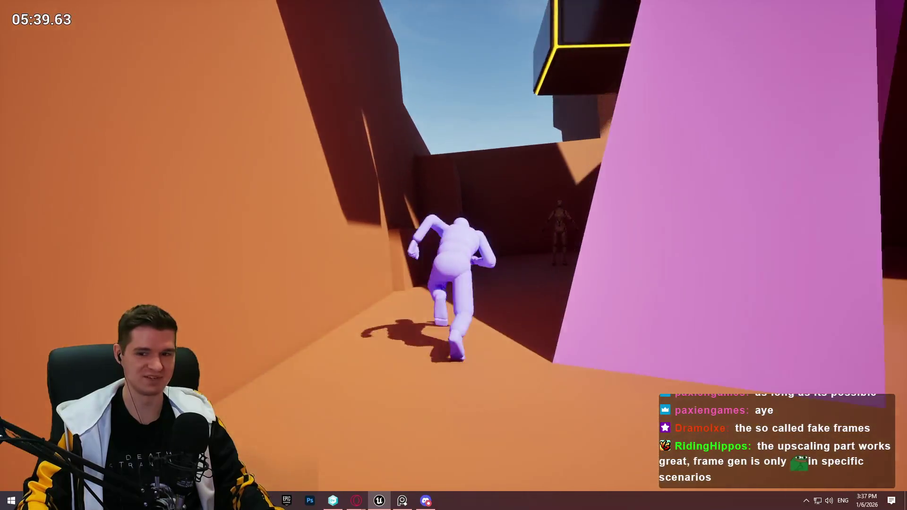
Stop the playtest, fly the view to the purple pillars, and start a new playtest
key(Escape)
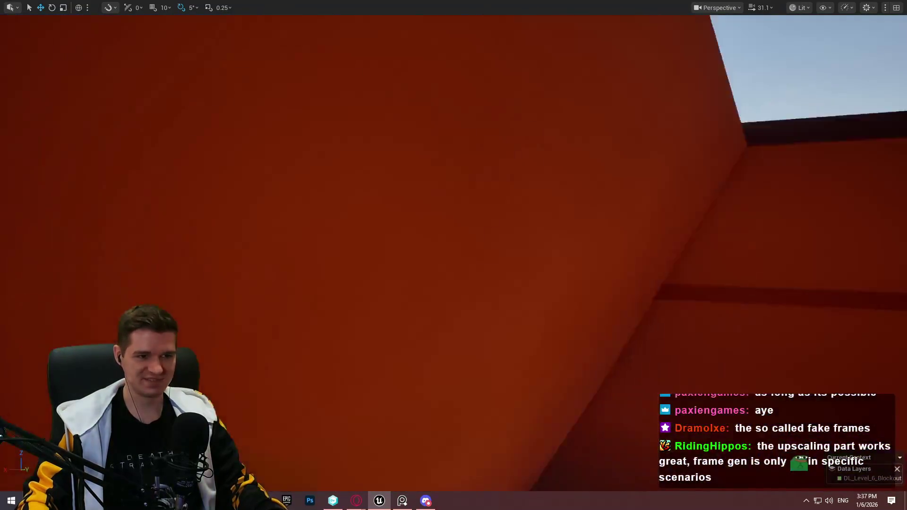
scroll(454, 255, down, 3)
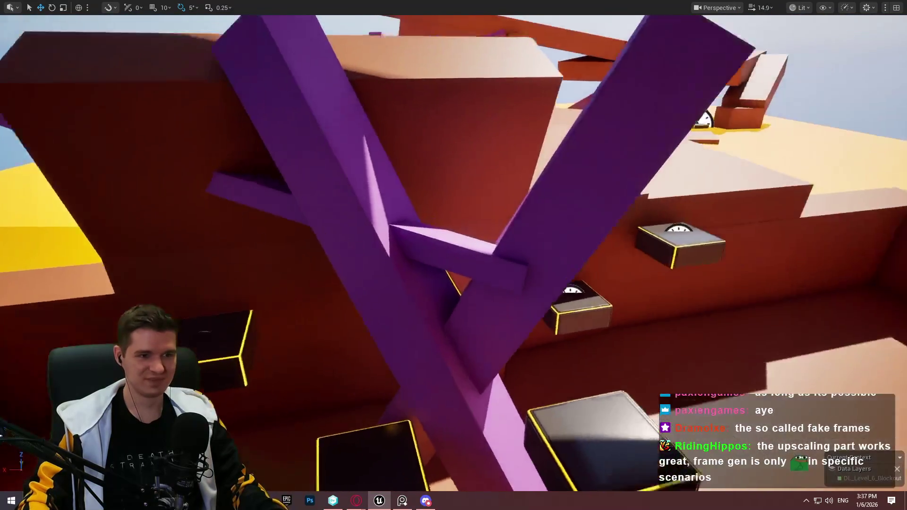
scroll(345, 172, down, 3)
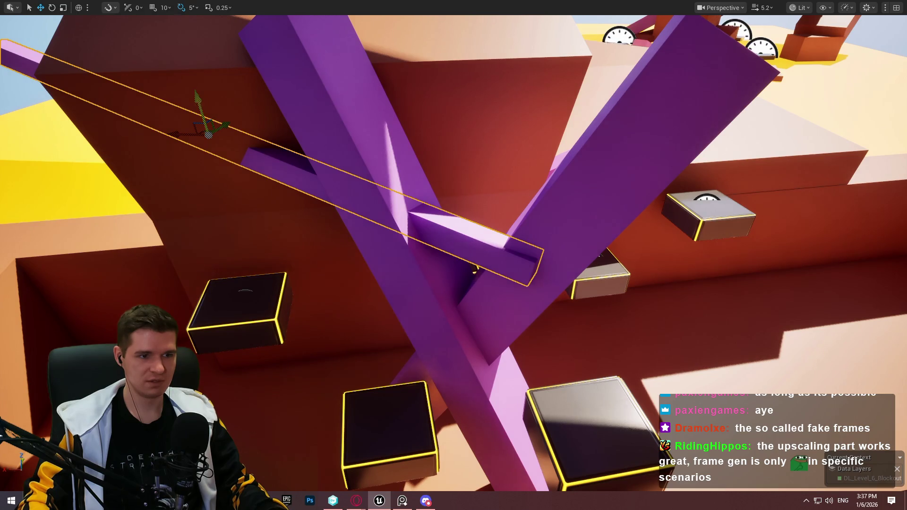
drag(376, 171, 470, 223)
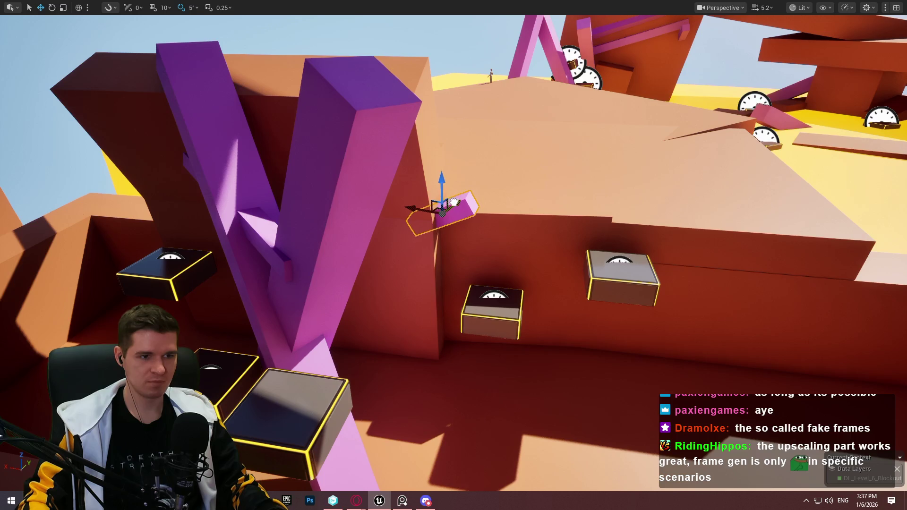
mouse_move(649, 412)
mouse_down()
mouse_move(649, 454)
mouse_move(649, 413)
mouse_up()
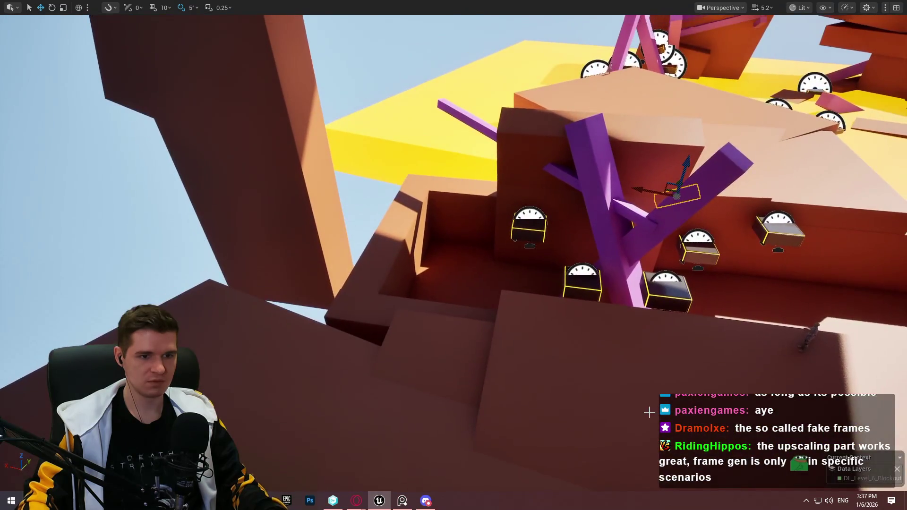
key(alt+p)
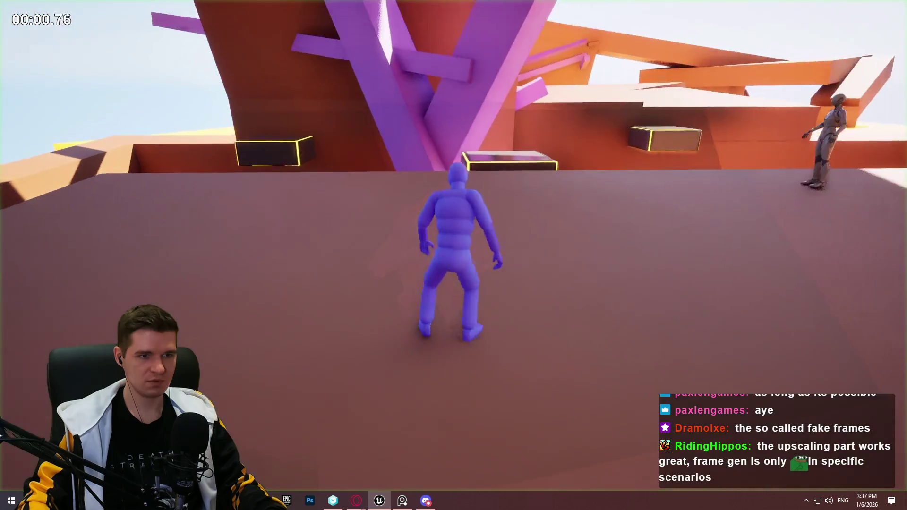
Climb the wall, purple crossbeam and yellow-outlined platforms, then stop the run at about 12.8 seconds
key(w)
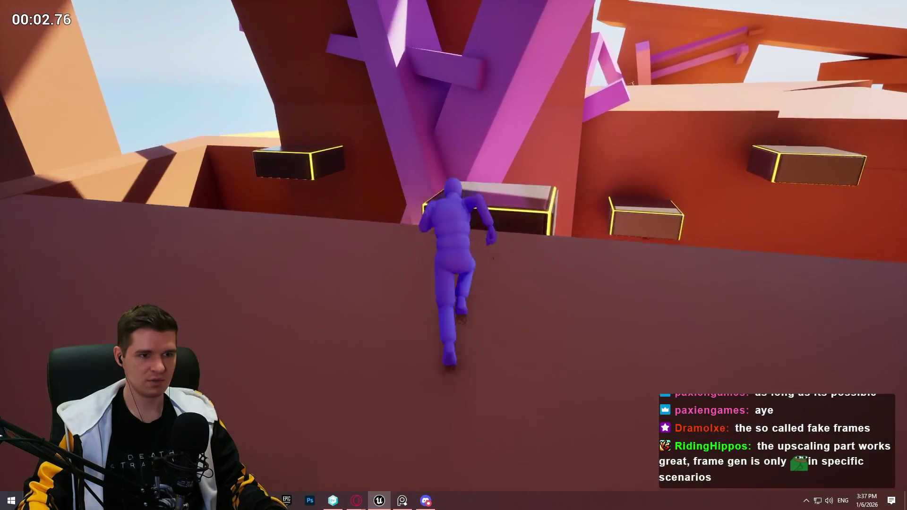
key(w)
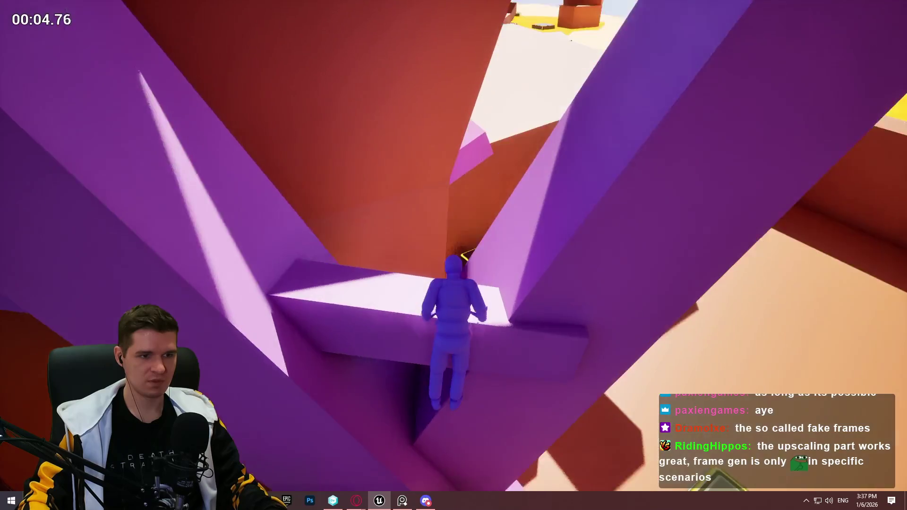
key(w)
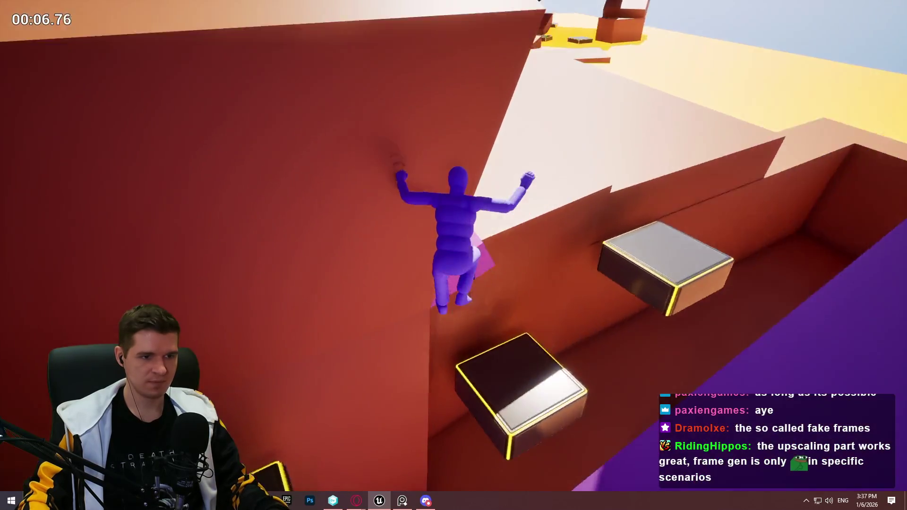
key(w)
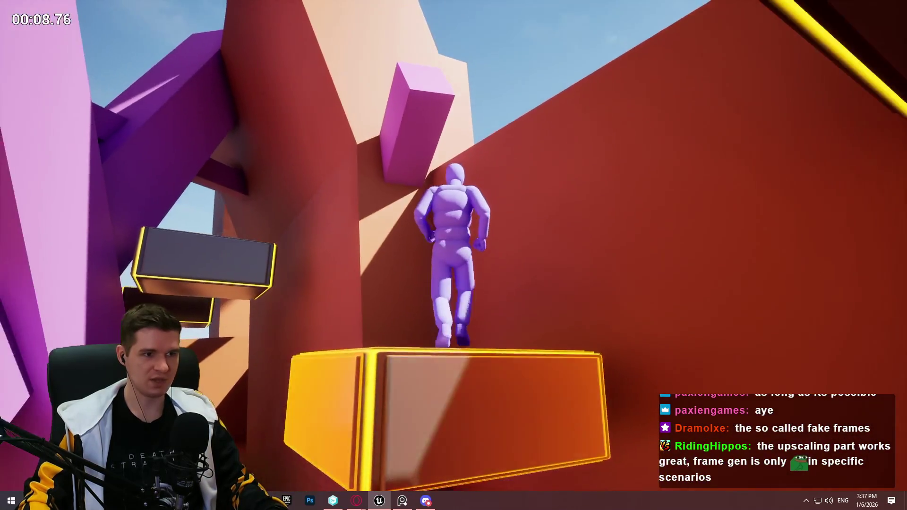
key(w)
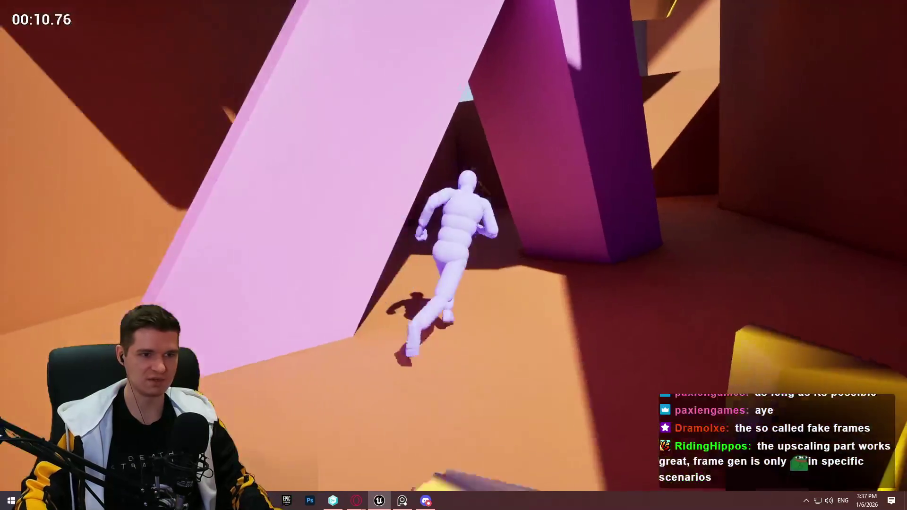
key(w)
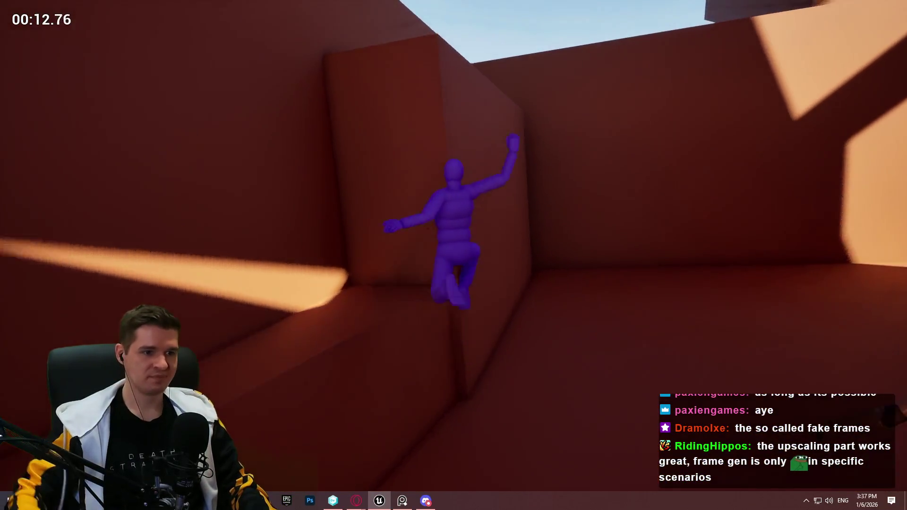
key(w)
key(Escape)
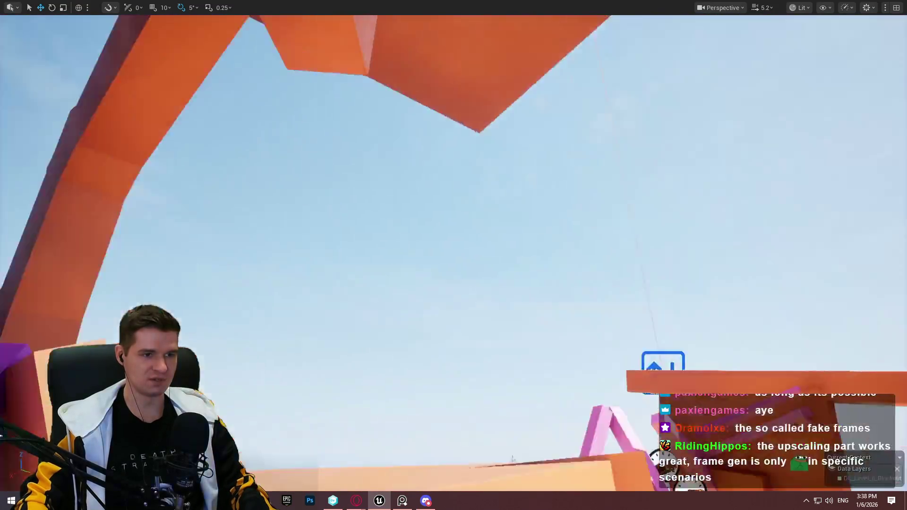
Frame the view on the small pink block and start a Play From Here session
drag(458, 152, 458, 152)
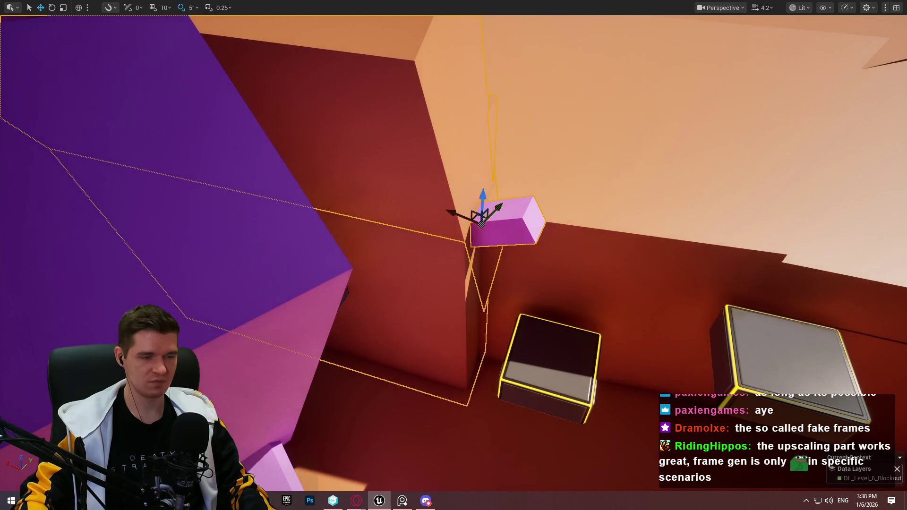
drag(568, 215, 568, 215)
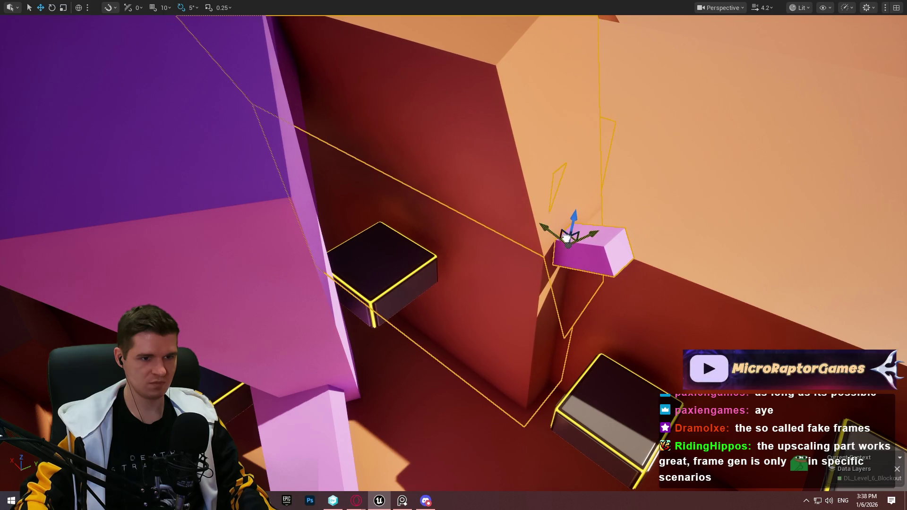
drag(566, 237, 566, 238)
drag(596, 335, 596, 336)
right_click(596, 335)
click(586, 329)
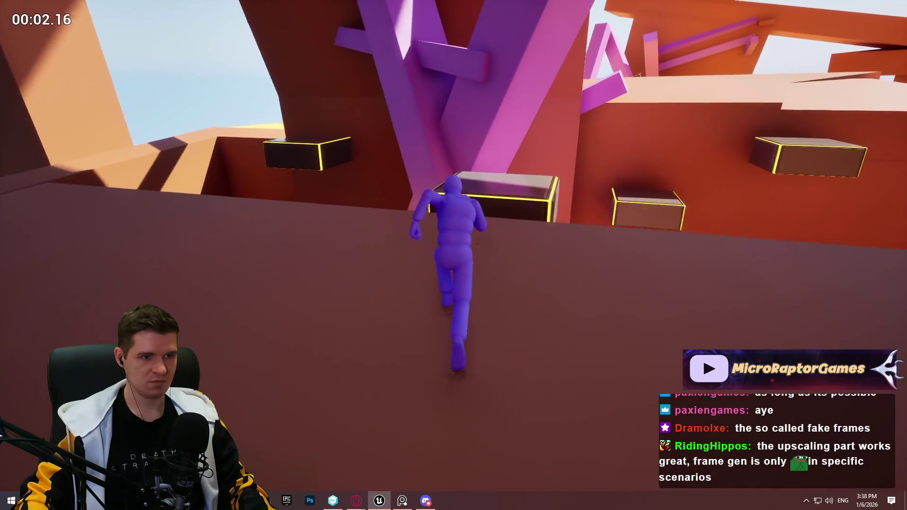
Climb the purple beams, run through the purple arch and scale the red wall ledges
key(space)
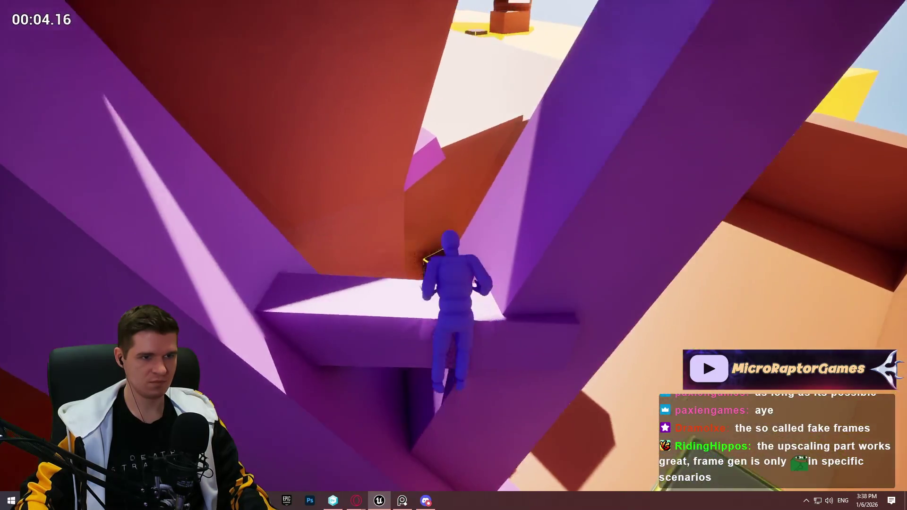
key(w)
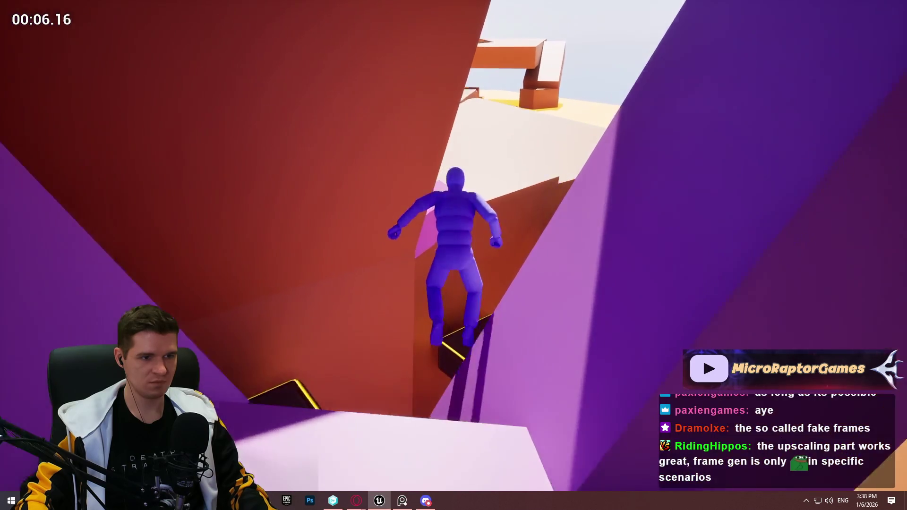
key(w)
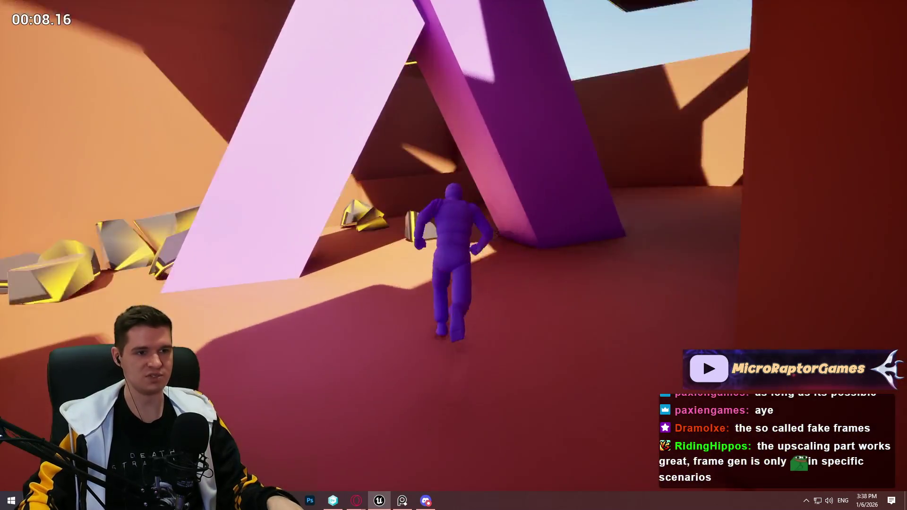
key(w)
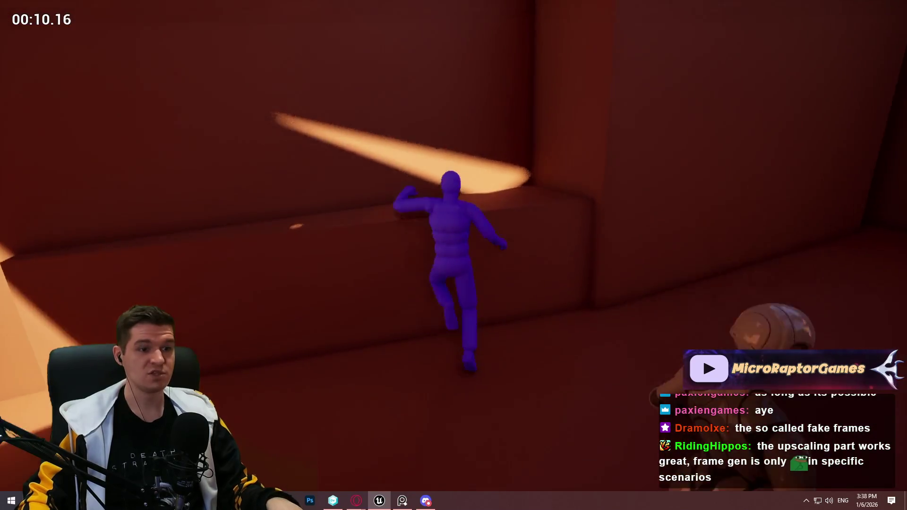
key(w)
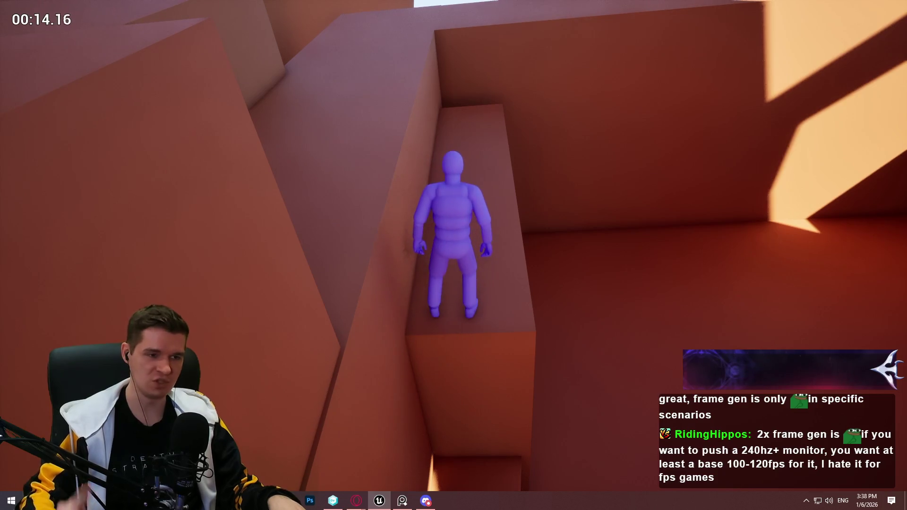
key(w)
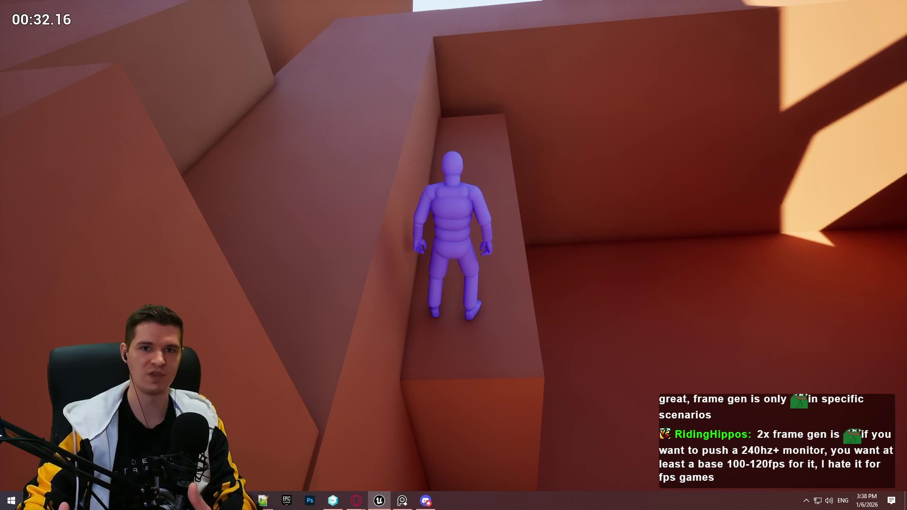
Climb the higher step and walls, leap onto the purple beams, and cross the pink block
key(w)
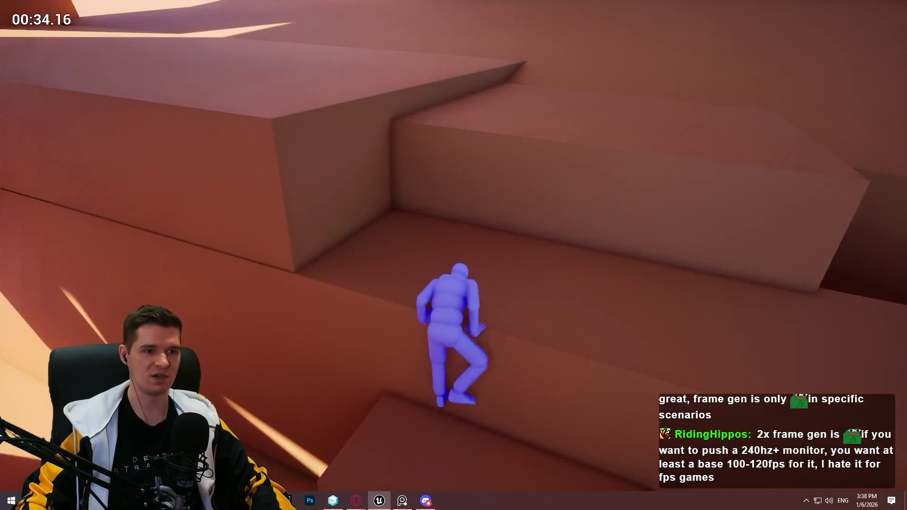
key(w)
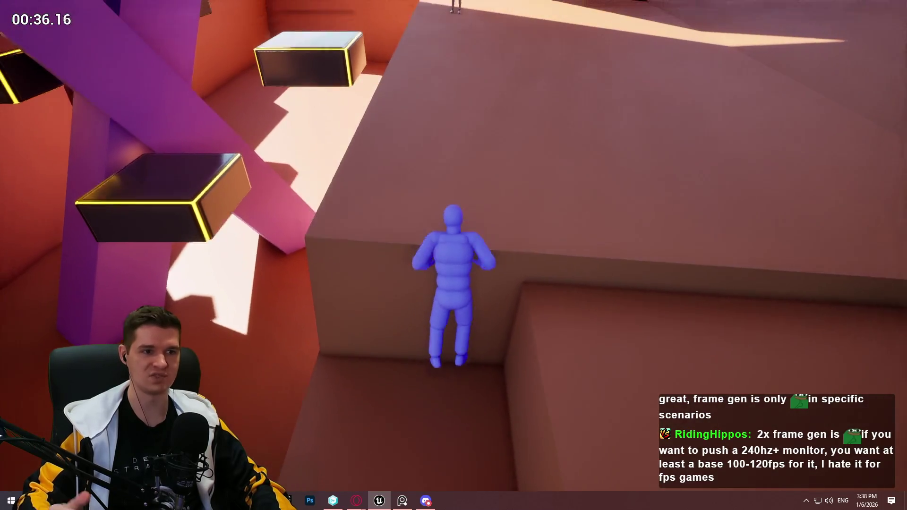
key(w)
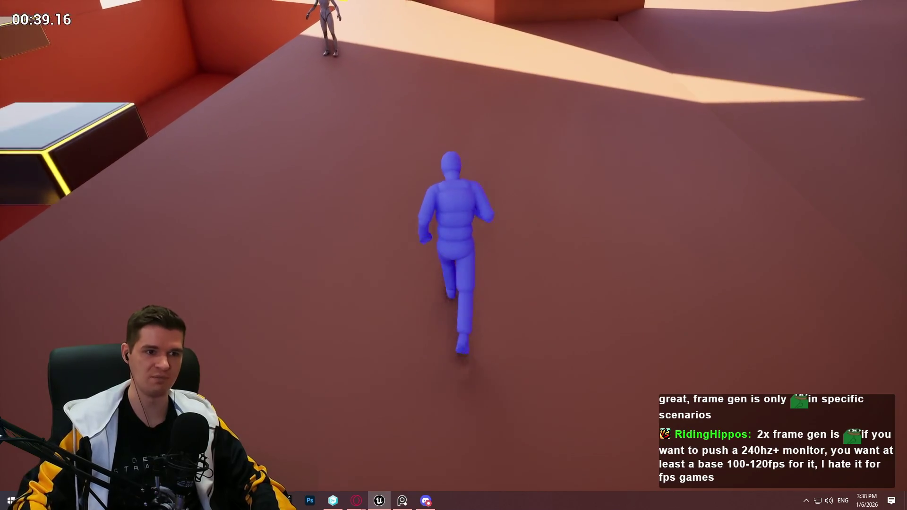
key(w)
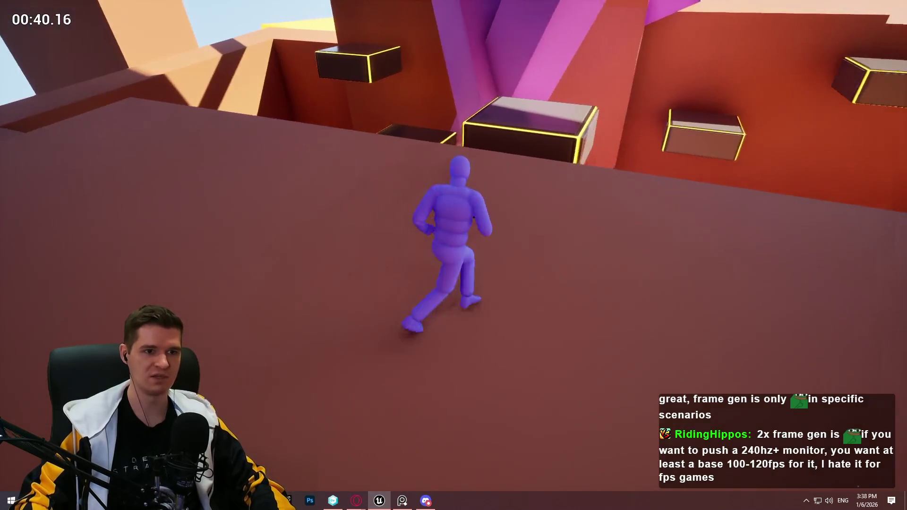
key(w)
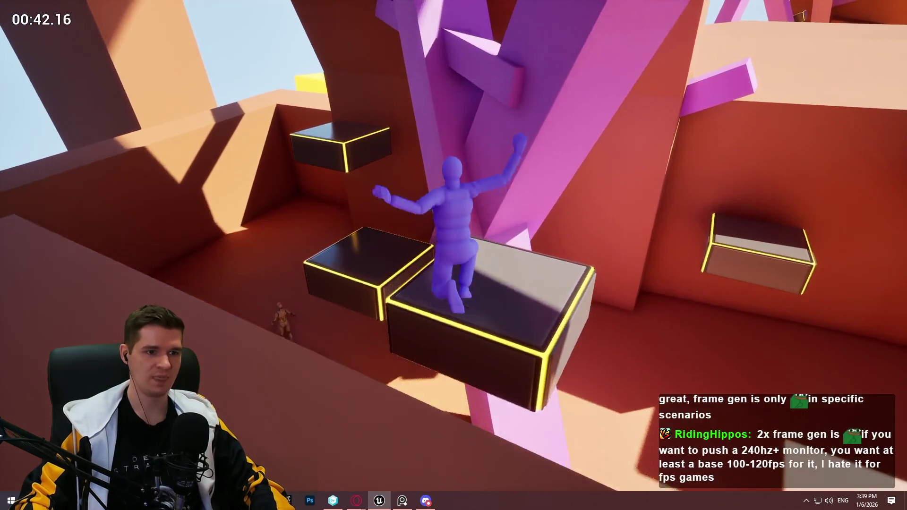
key(w)
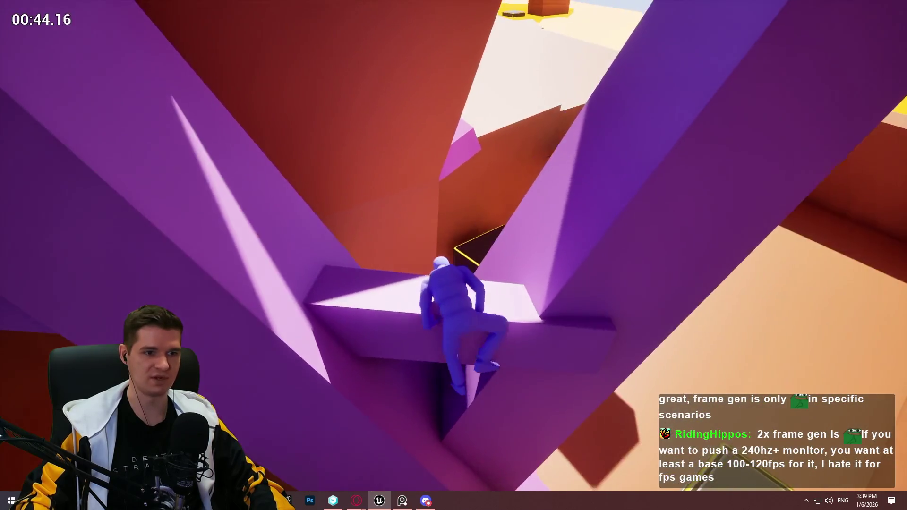
key(w)
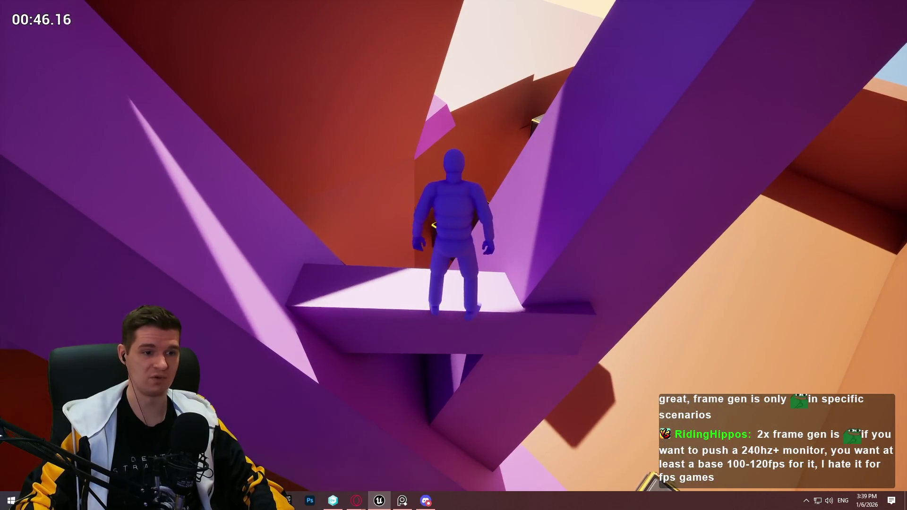
key(w)
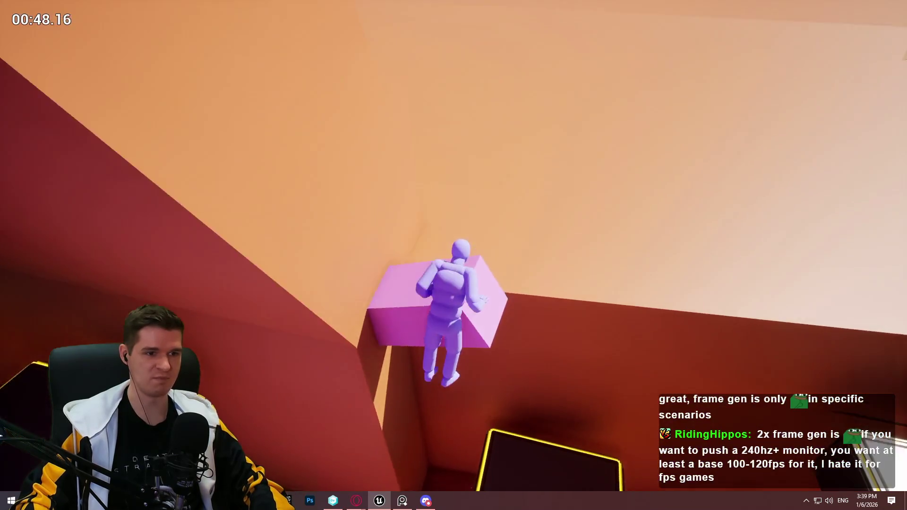
Run up the orange slopes, mantle across the dark blocks, and climb the tall orange wall
key(w)
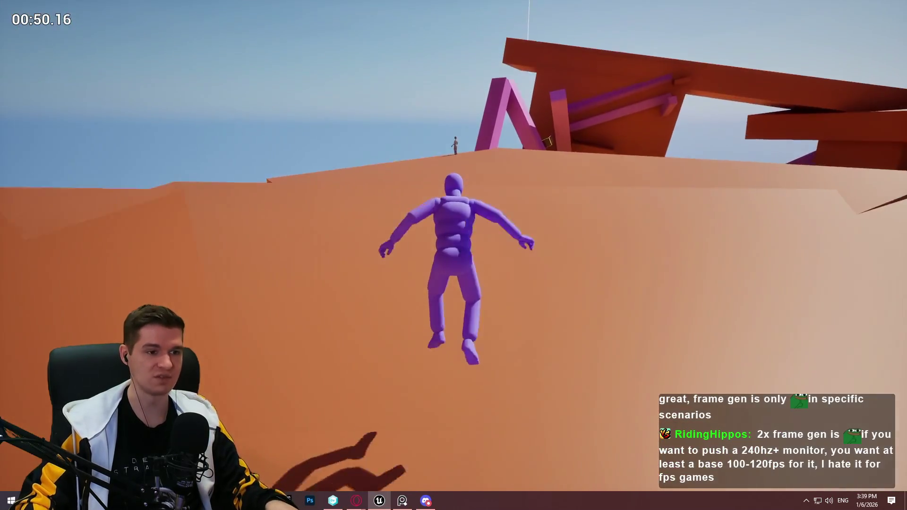
key(w)
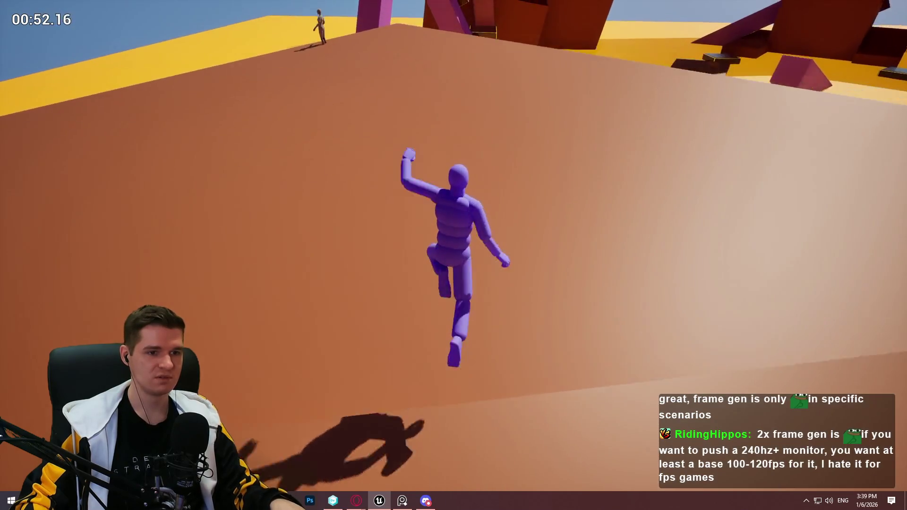
key(w)
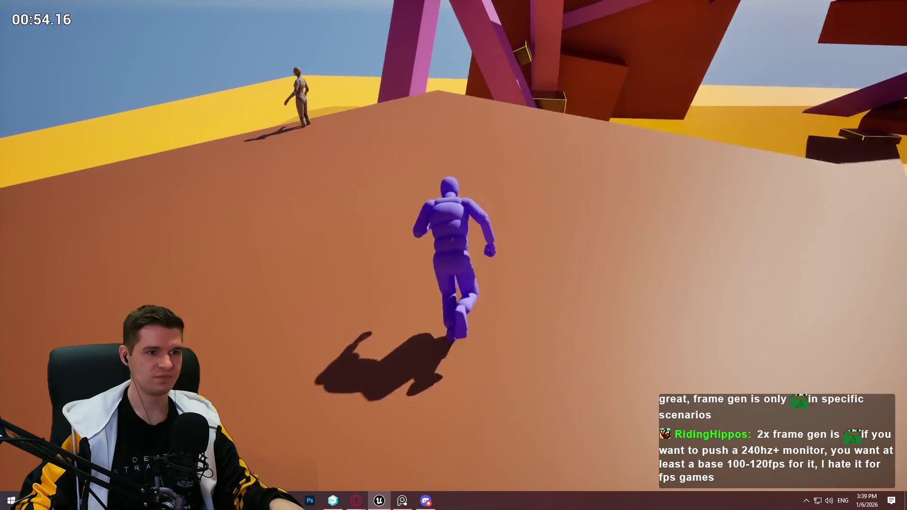
key(w)
key(space)
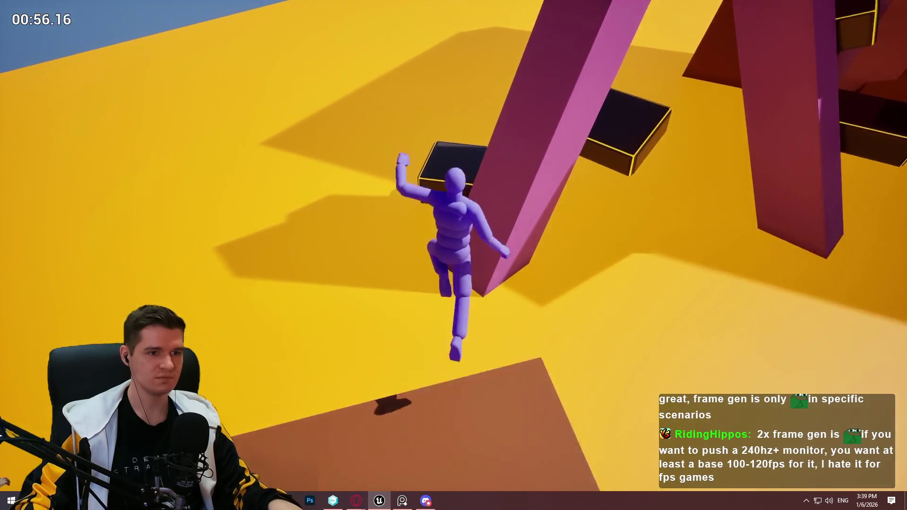
key(w)
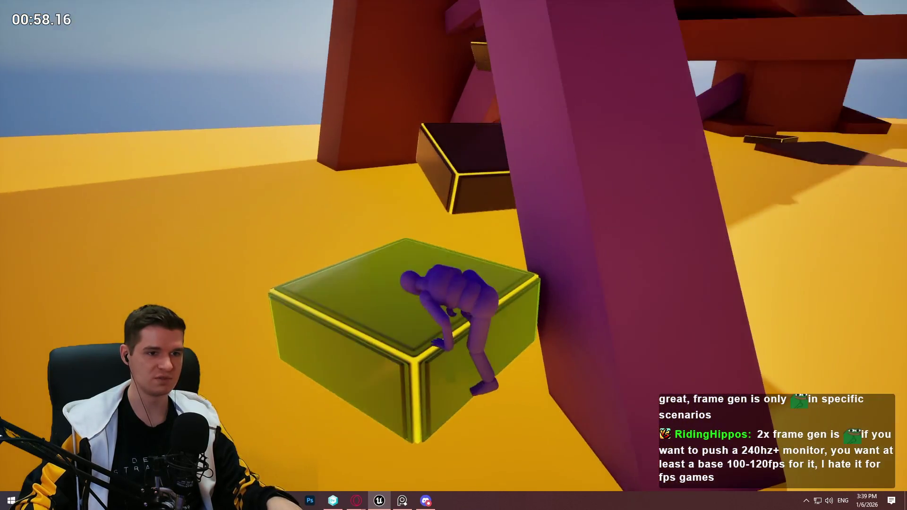
key(space)
key(space)
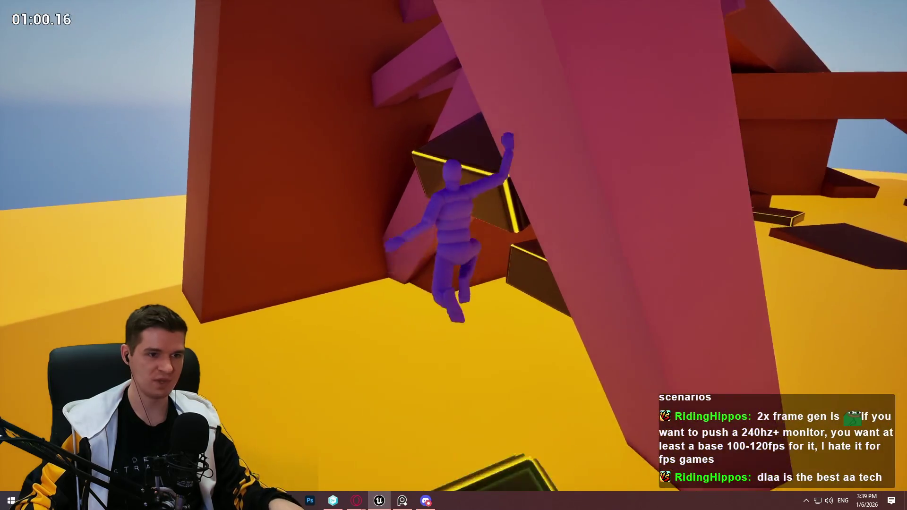
key(w)
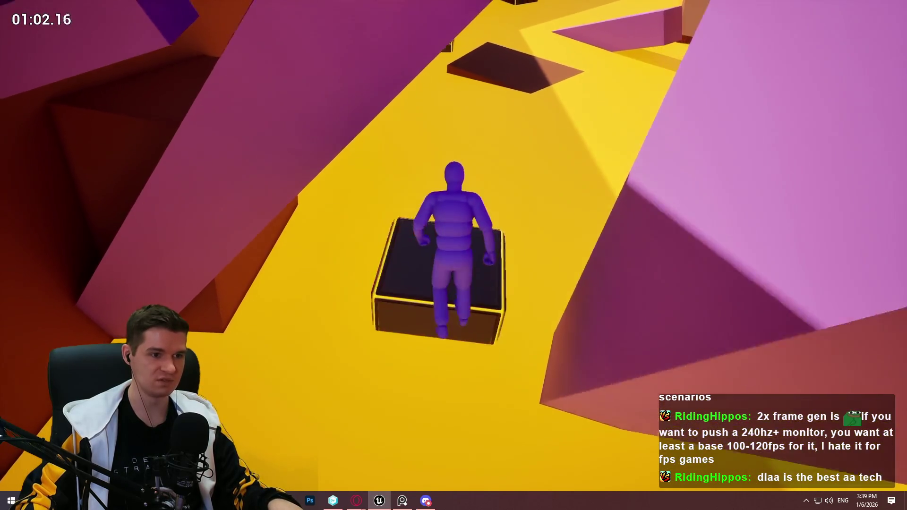
key(space)
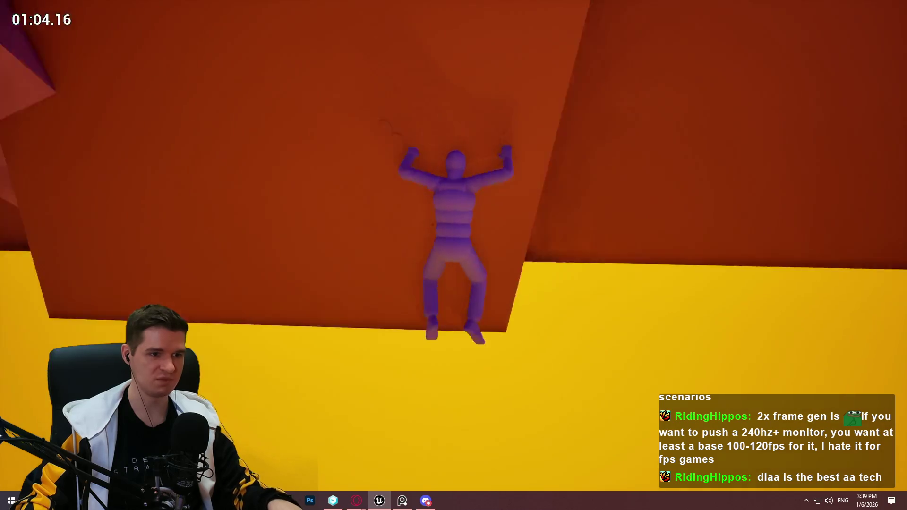
Cross the yellow floor to the pink pillar, reach the purple beam, then end the playtest
key(w)
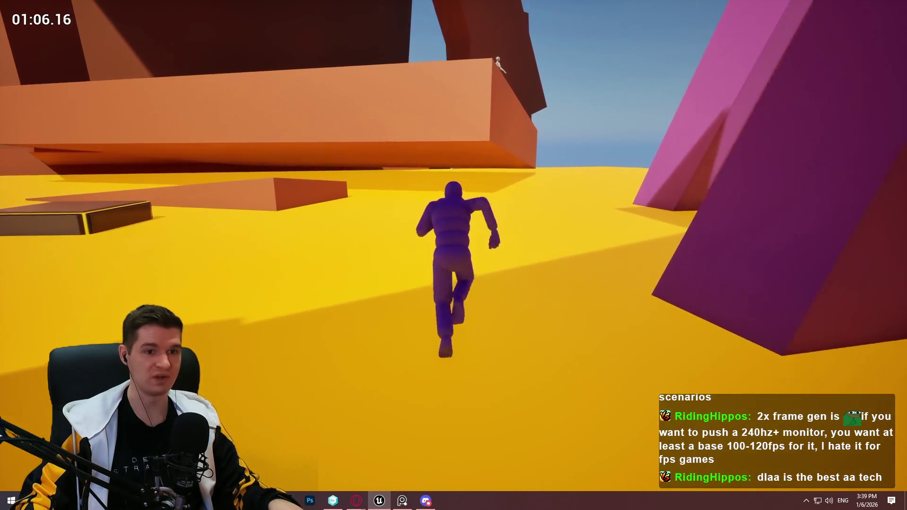
key(w)
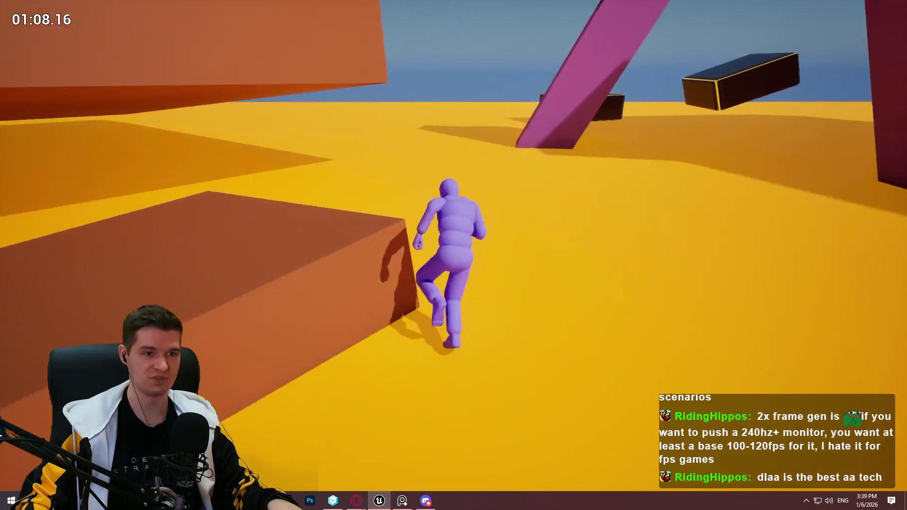
key(w)
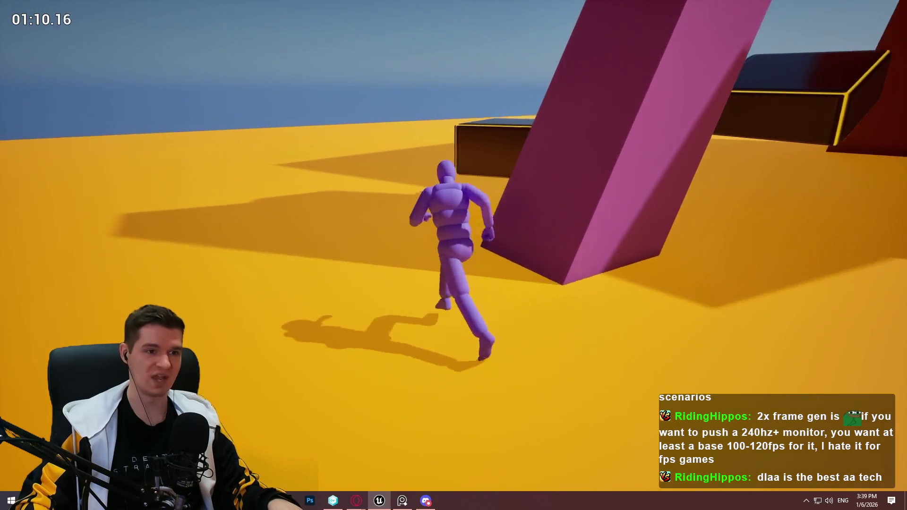
key(w)
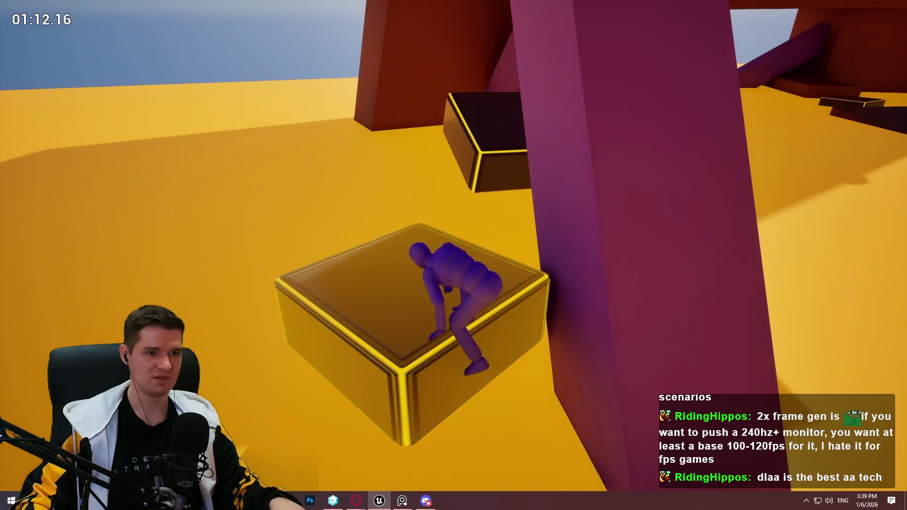
key(space)
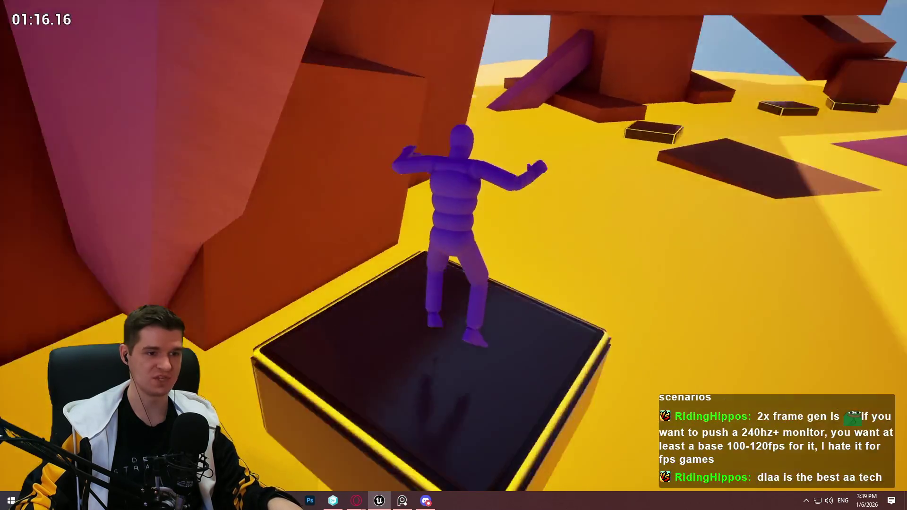
key(space)
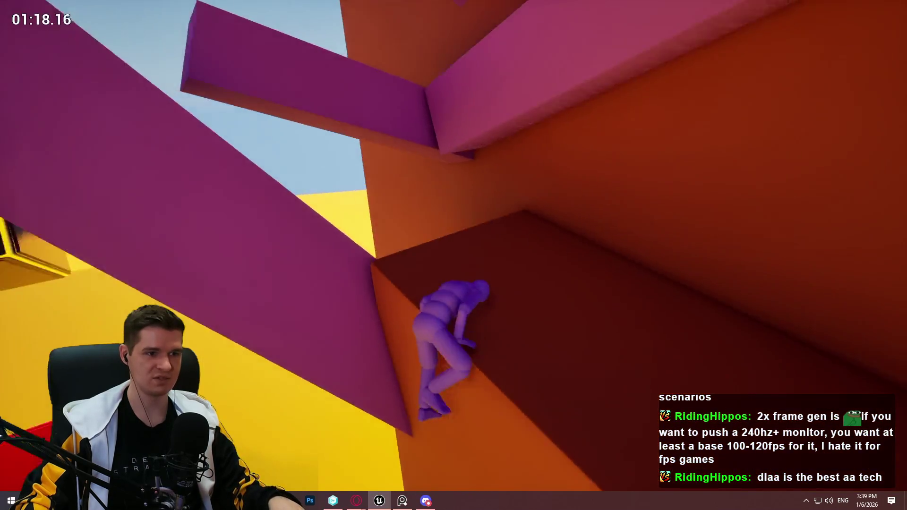
key(space)
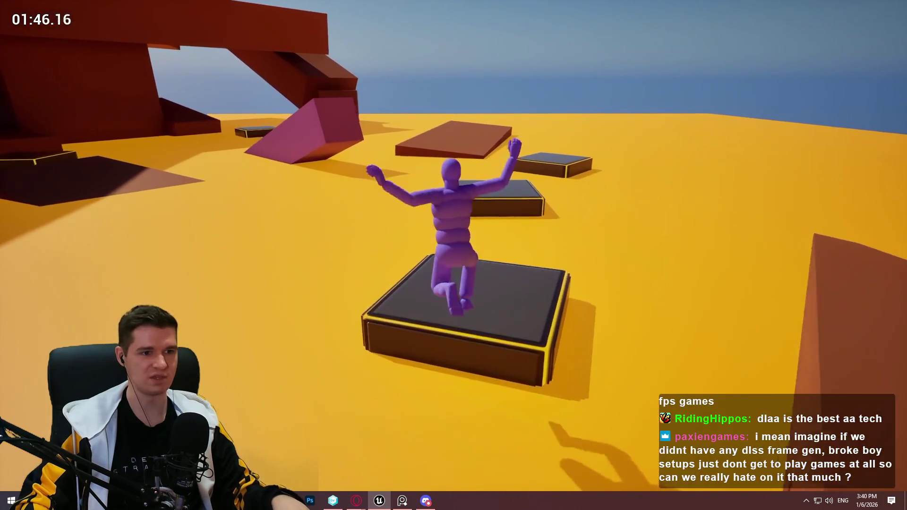
key(Escape)
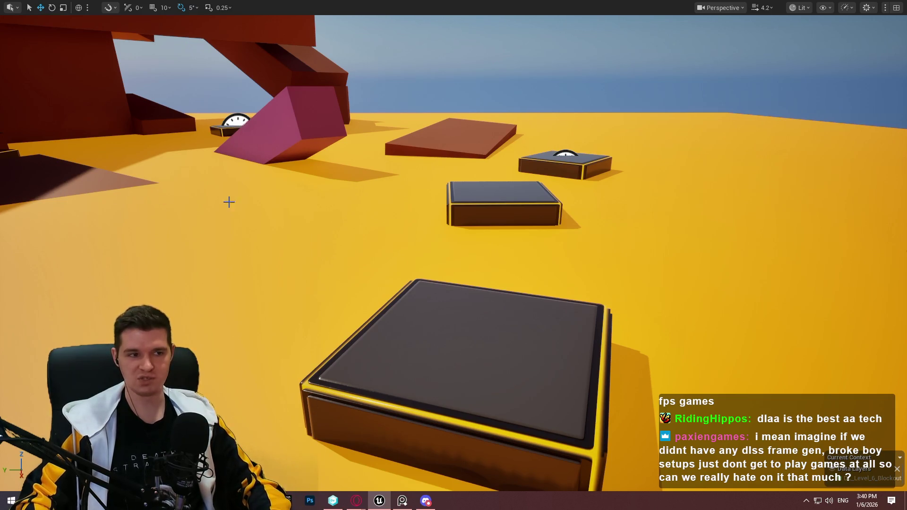
Pull the view back over the course and open the context menu of orange slab Cube97
mouse_move(229, 202)
mouse_down()
mouse_move(198, 208)
mouse_move(222, 212)
mouse_up()
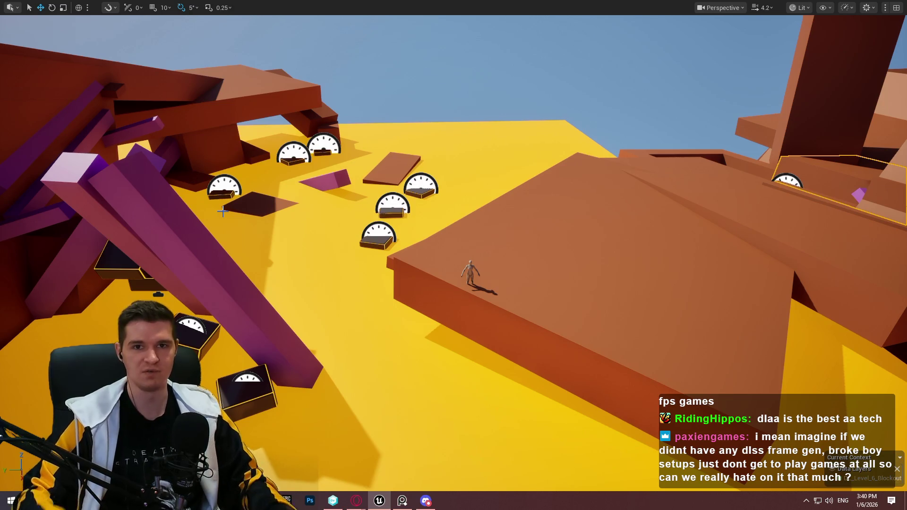
right_click(687, 232)
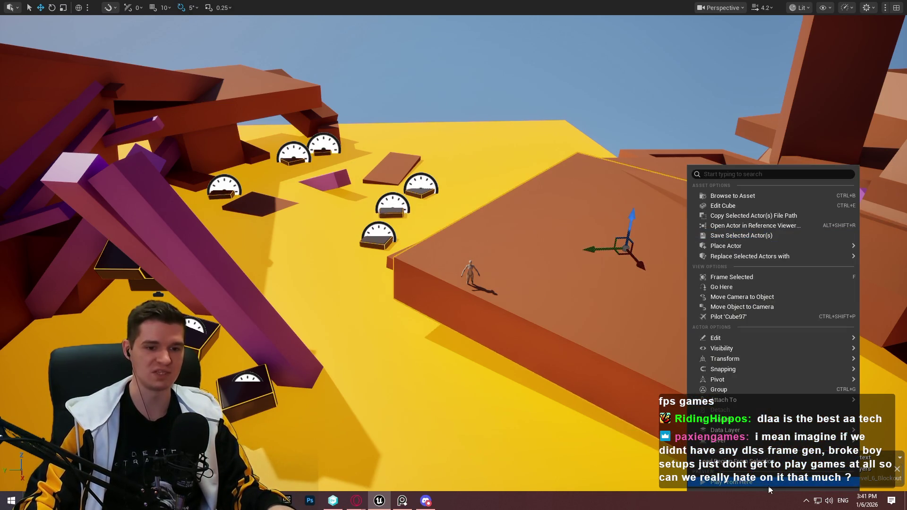
click(769, 488)
key(w)
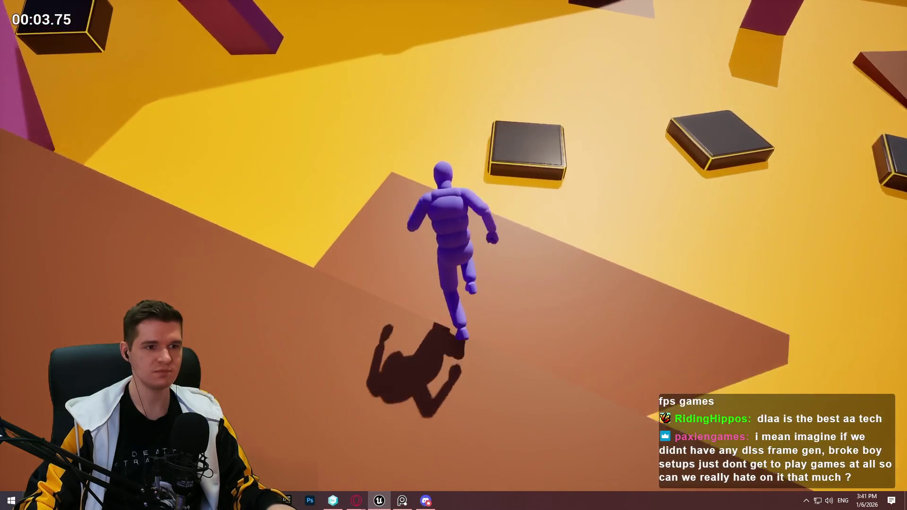
key(space)
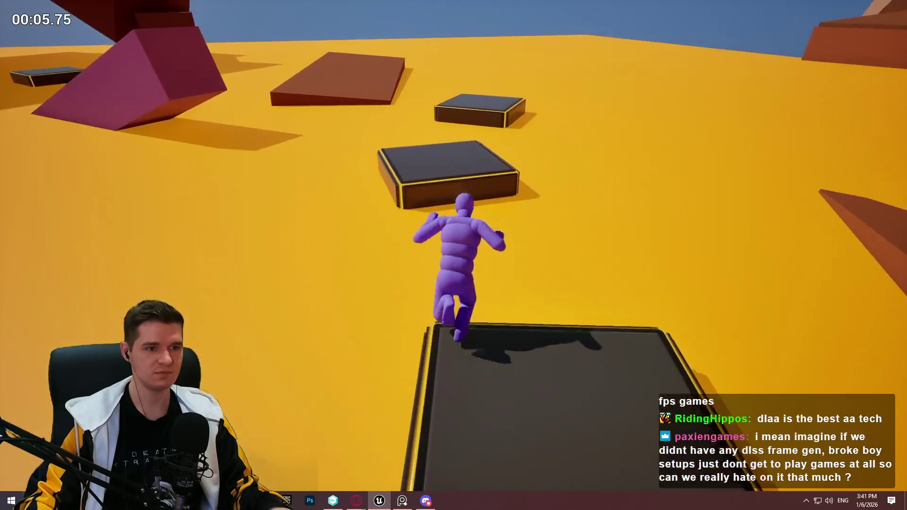
key(space)
key(space)
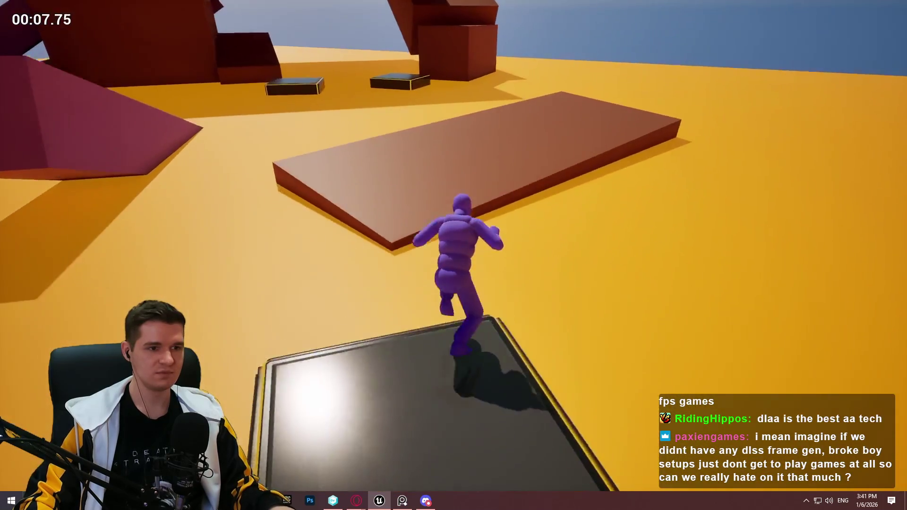
key(space)
key(space)
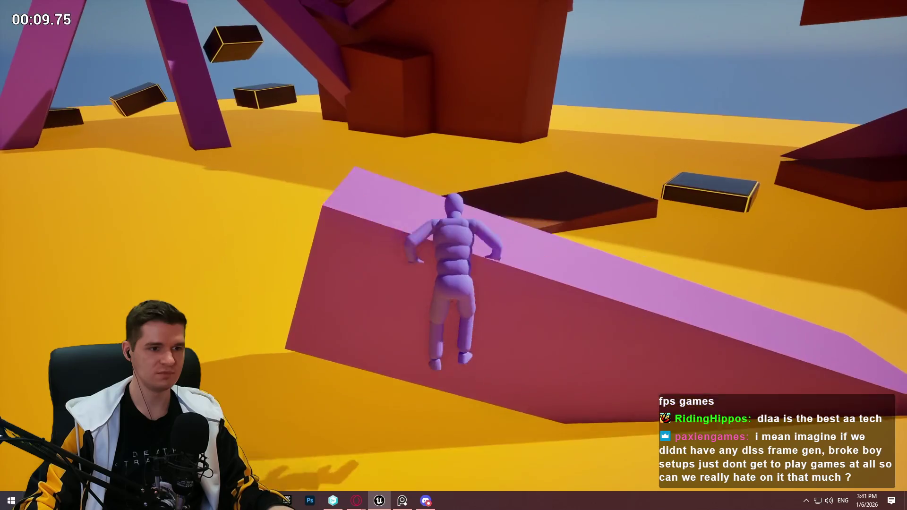
key(space)
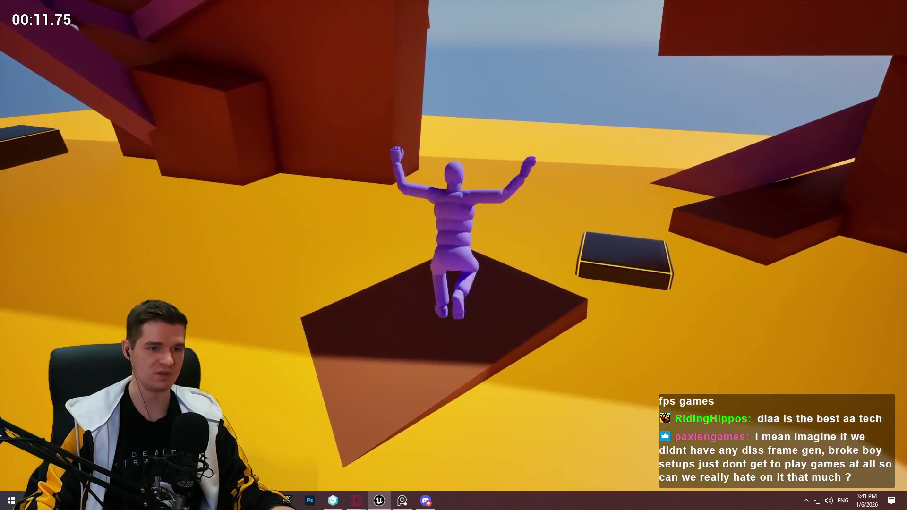
key(space)
key(space)
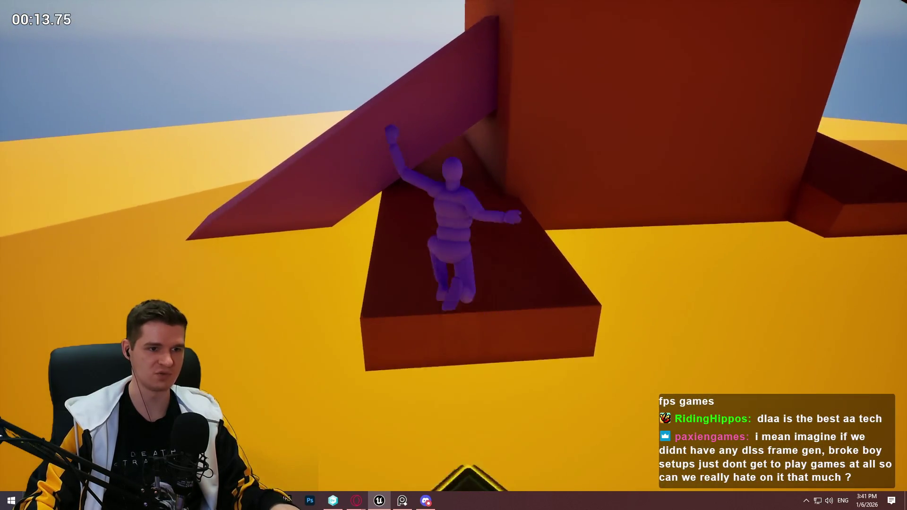
key(w)
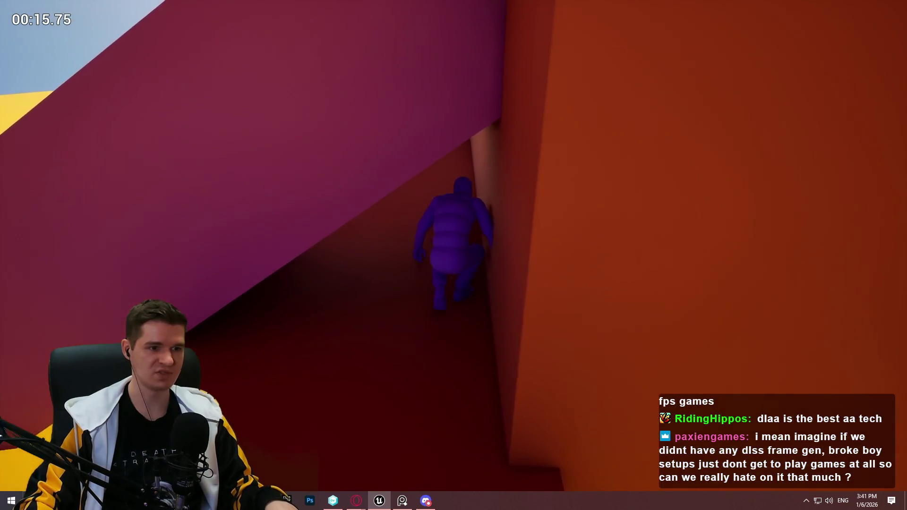
key(w)
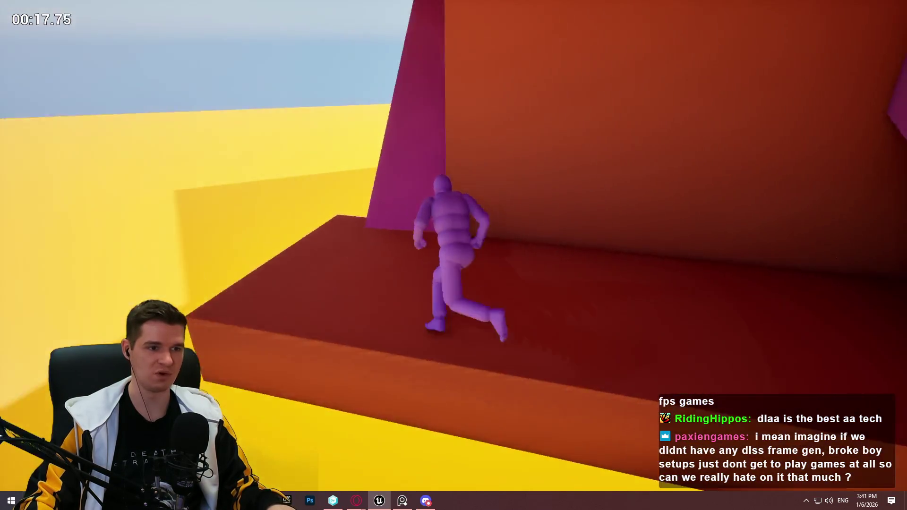
key(w)
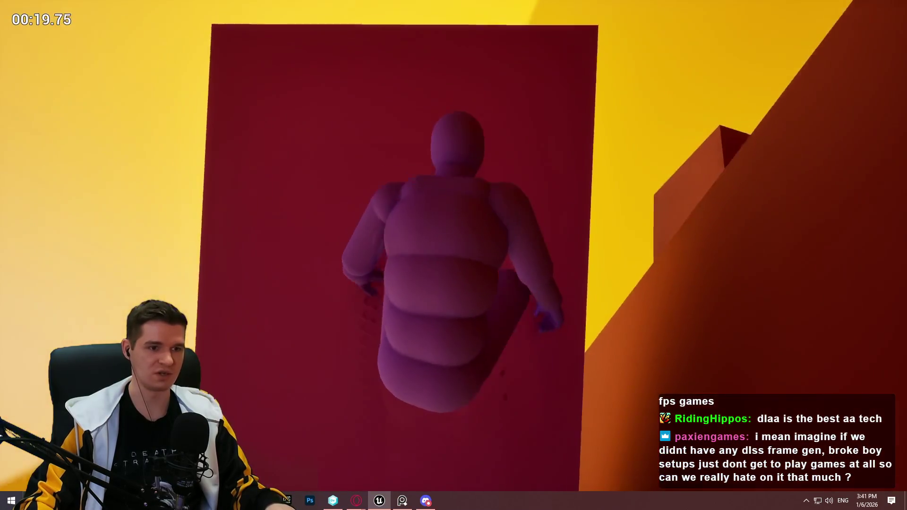
key(w)
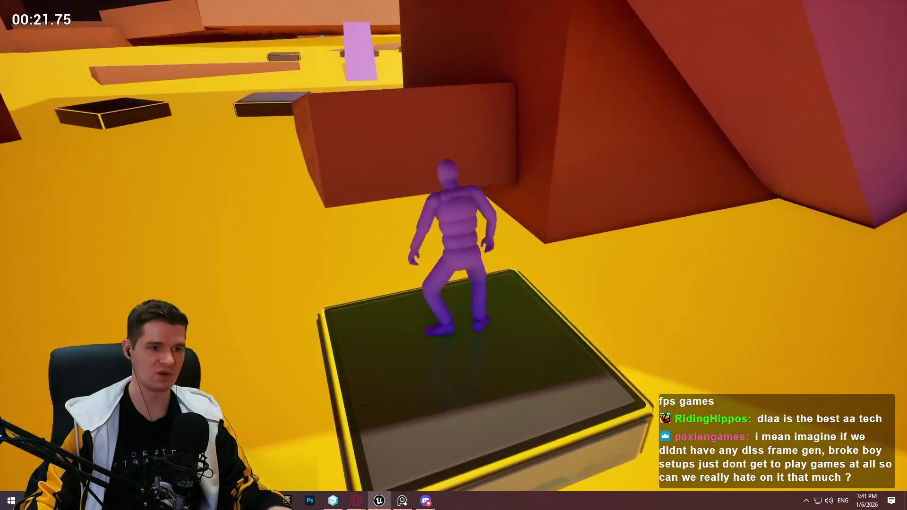
key(space)
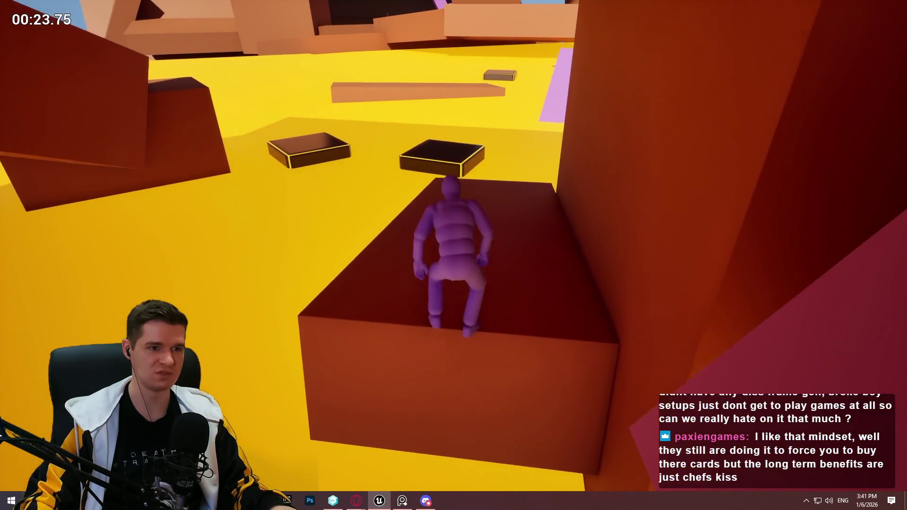
key(w)
key(space)
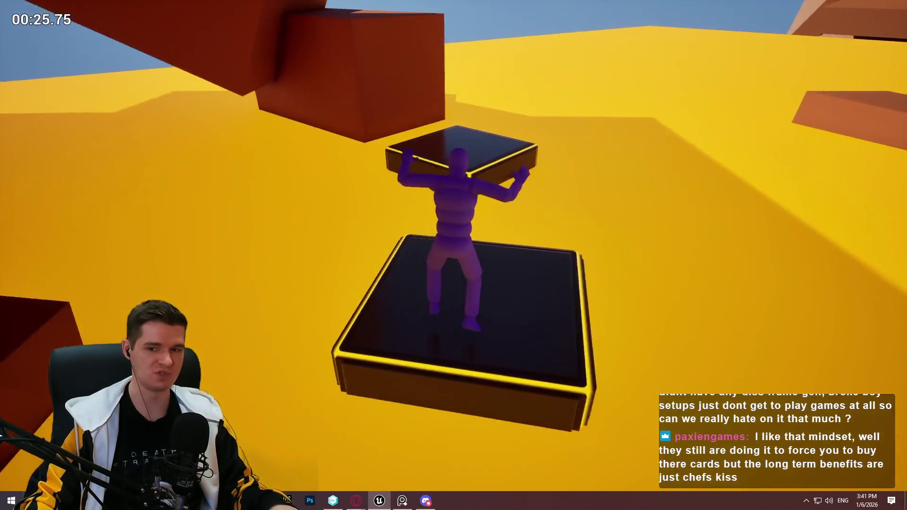
key(space)
key(space)
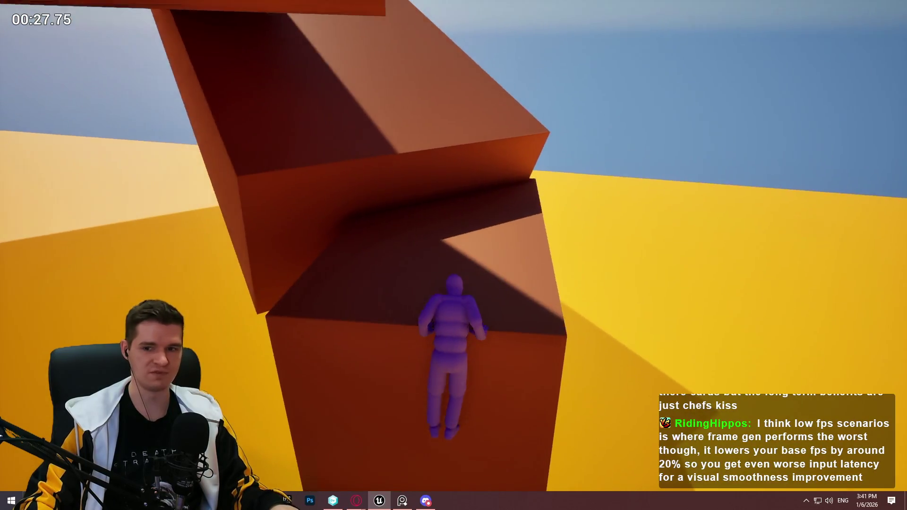
key(space)
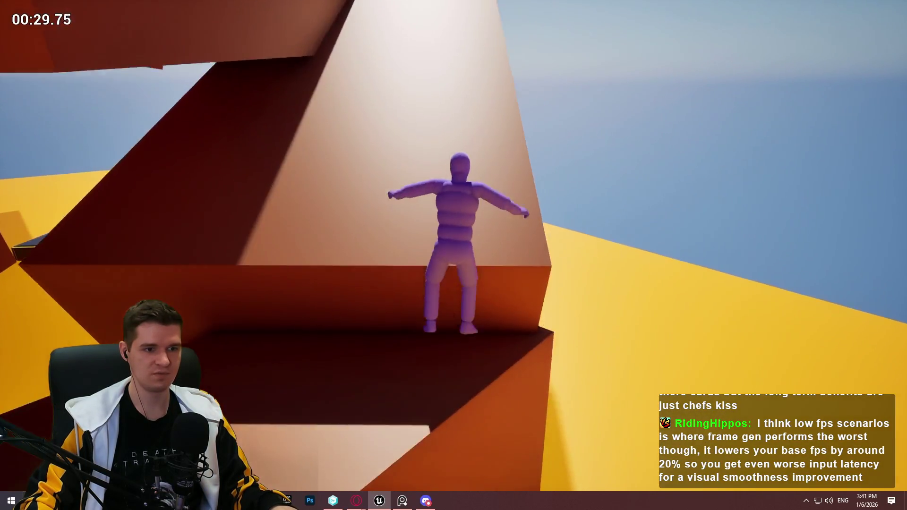
key(space)
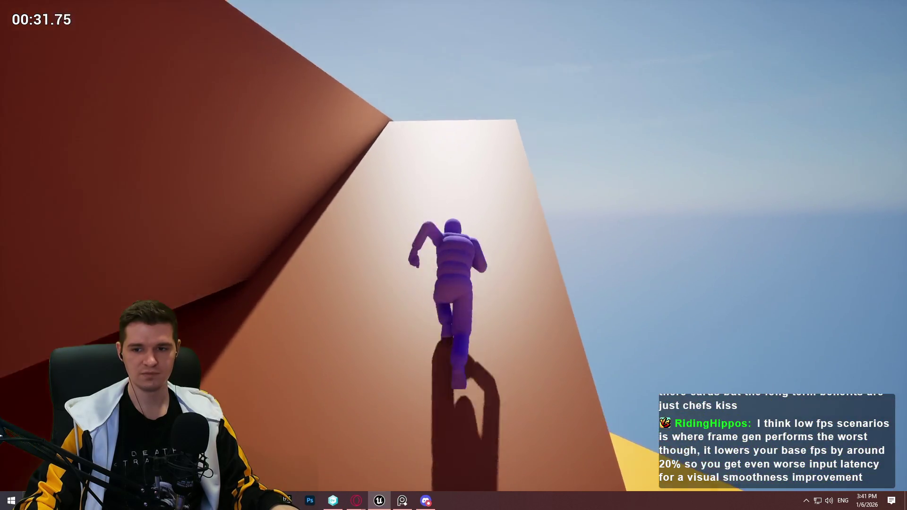
key(space)
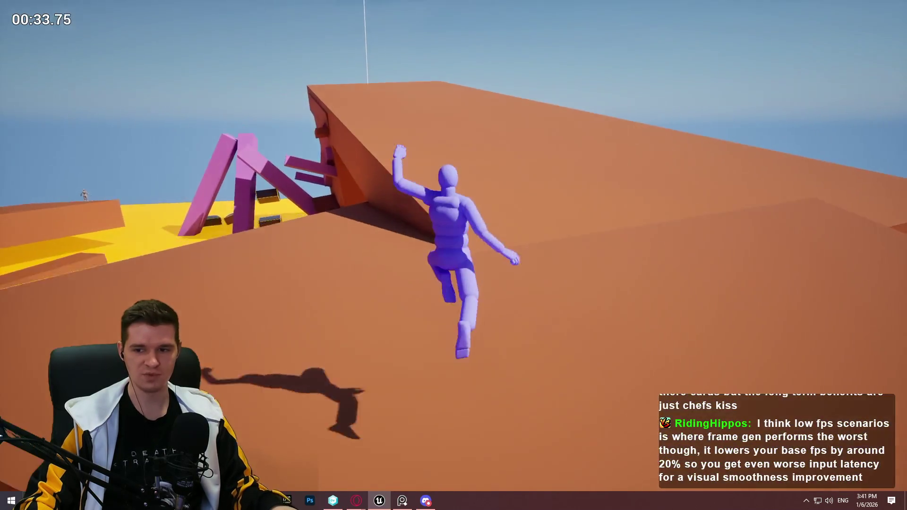
key(space)
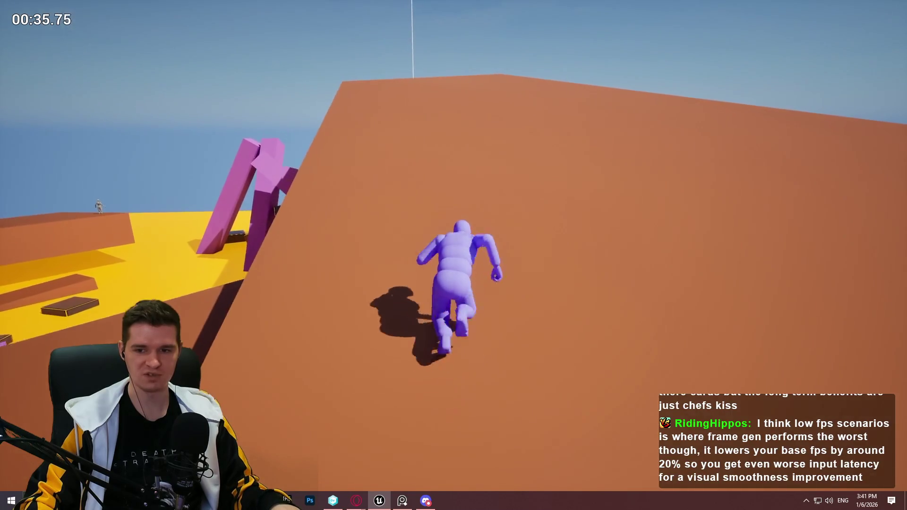
key(w)
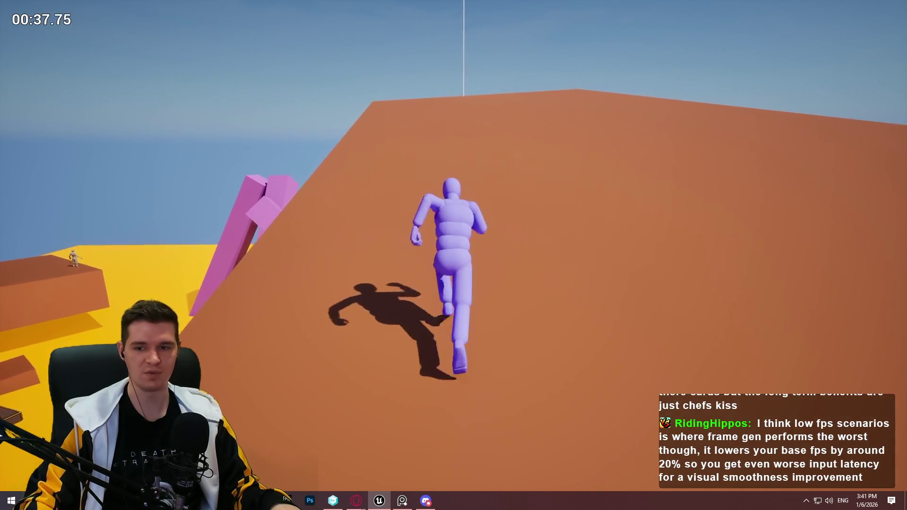
key(w)
key(w)
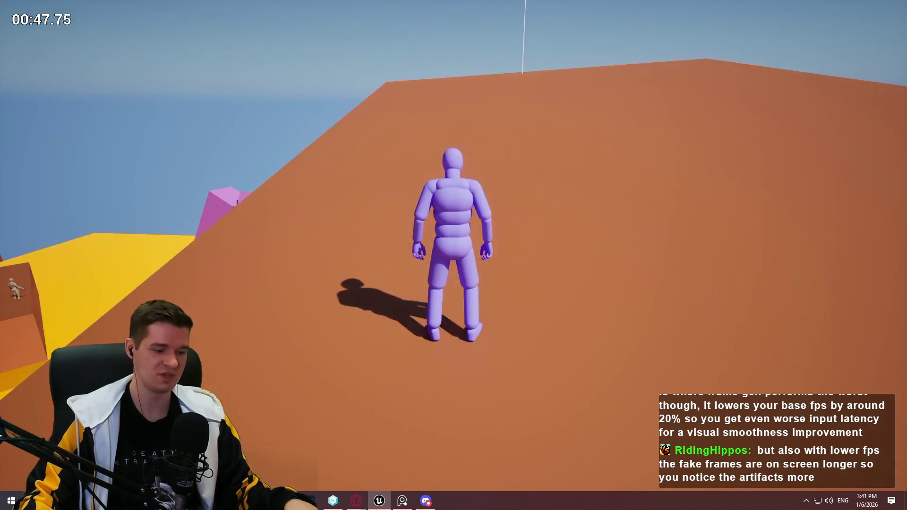
key(w)
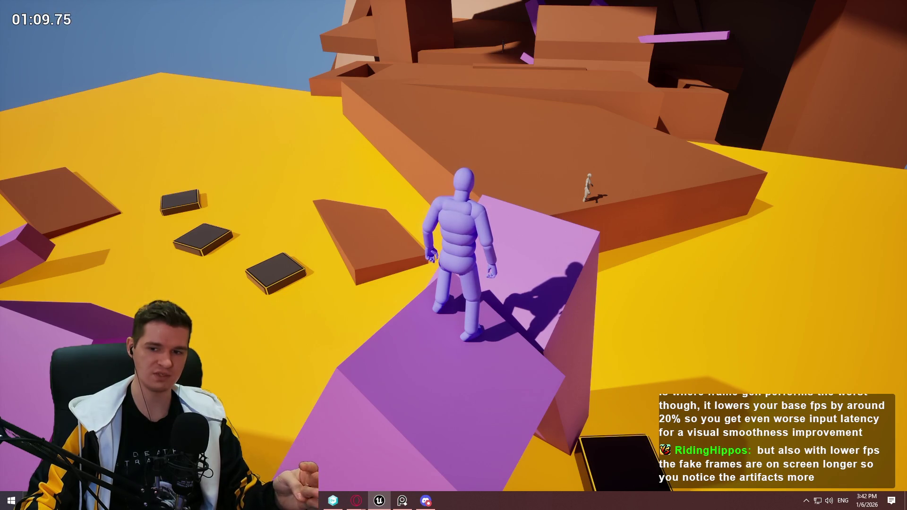
key(space)
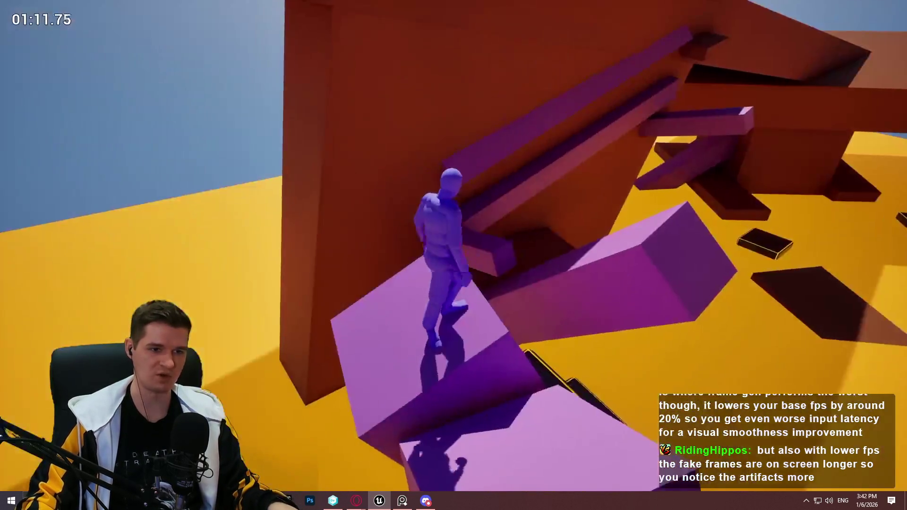
key(w)
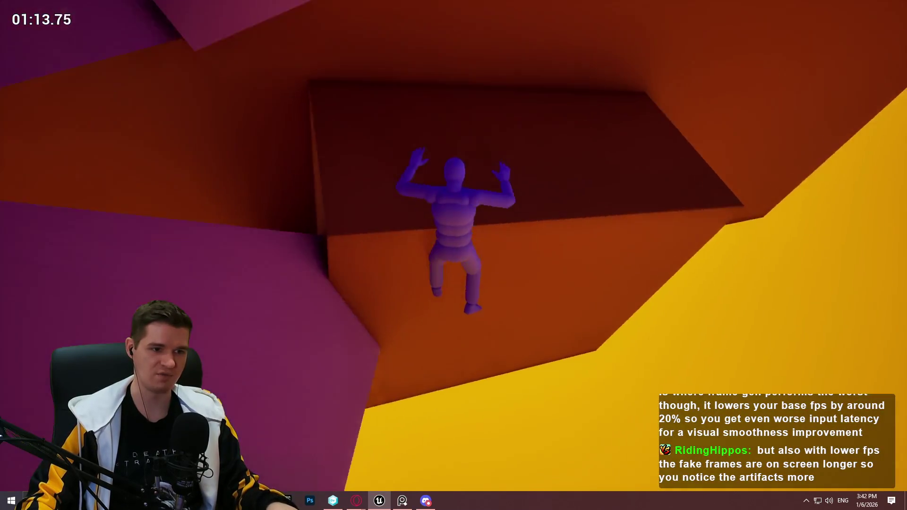
key(space)
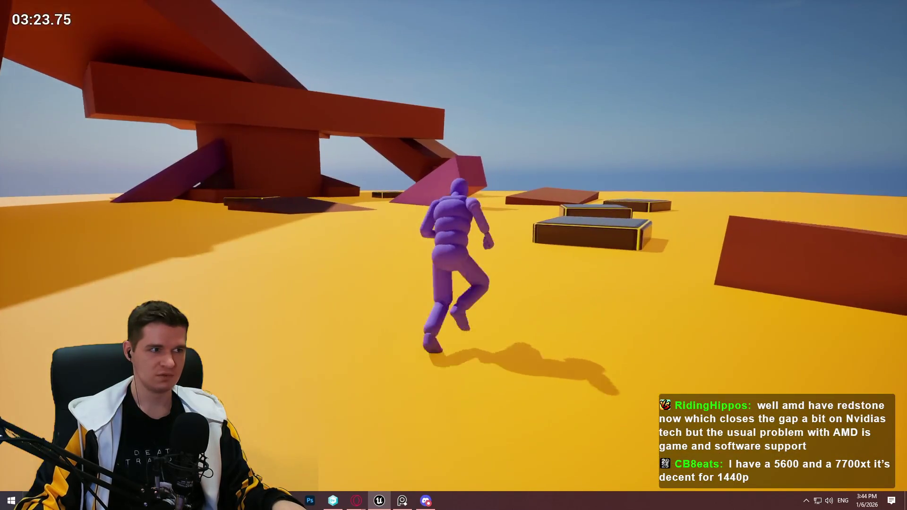
End the playtest at about 3:23 and return to the level editor
key(Escape)
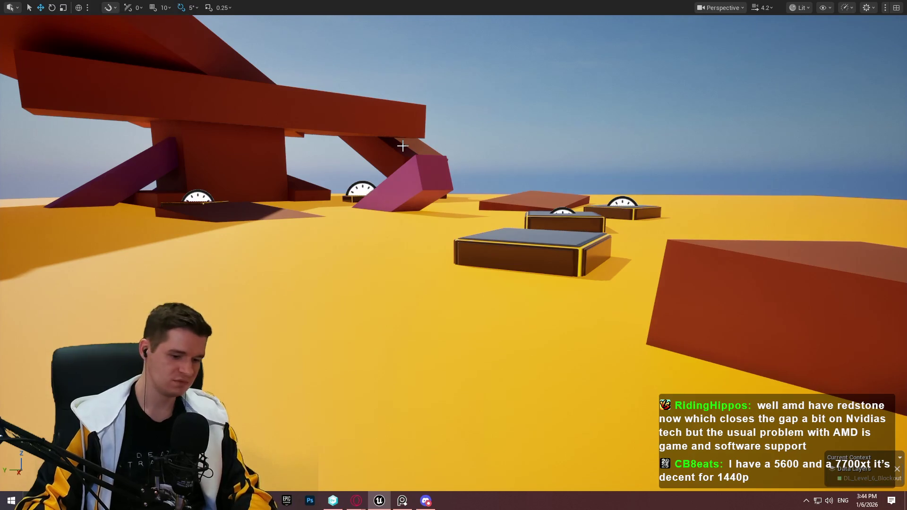
Exit immersive mode and Save All six pending level and asset changes
key(F11)
click(36, 5)
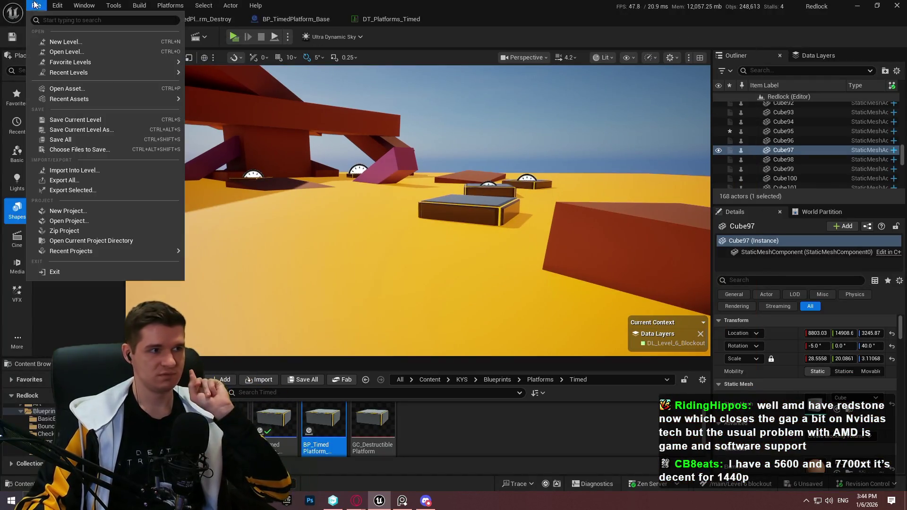
click(88, 138)
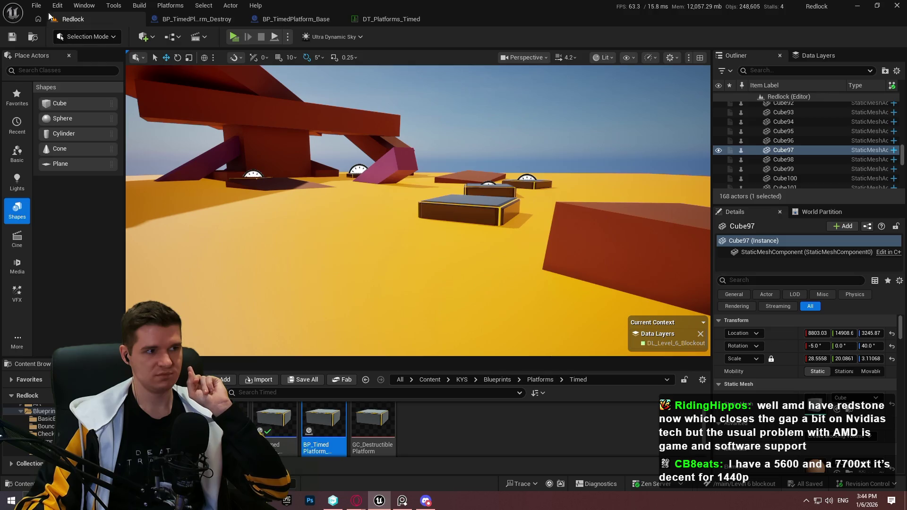
click(36, 5)
mouse_move(121, 104)
click(148, 138)
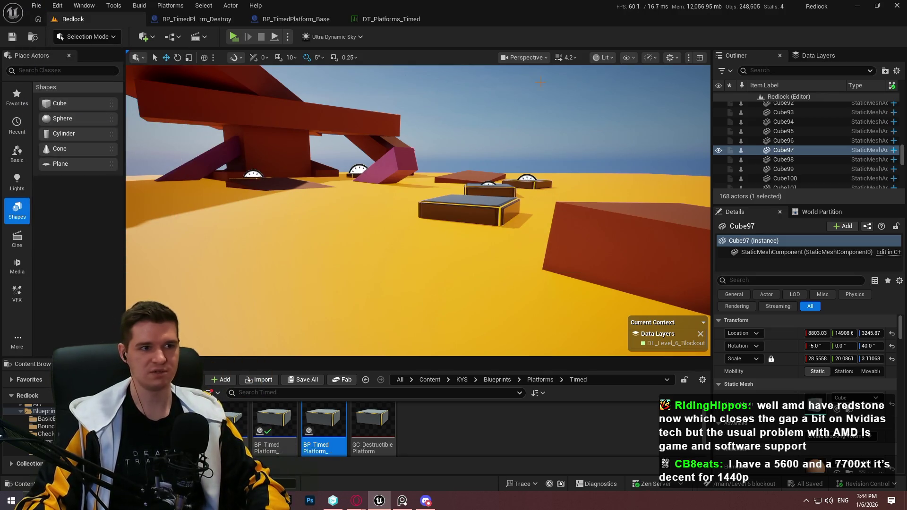
Turn the view toward the orange block and make the Content Browser taller, staying in Timed
drag(613, 131, 644, 318)
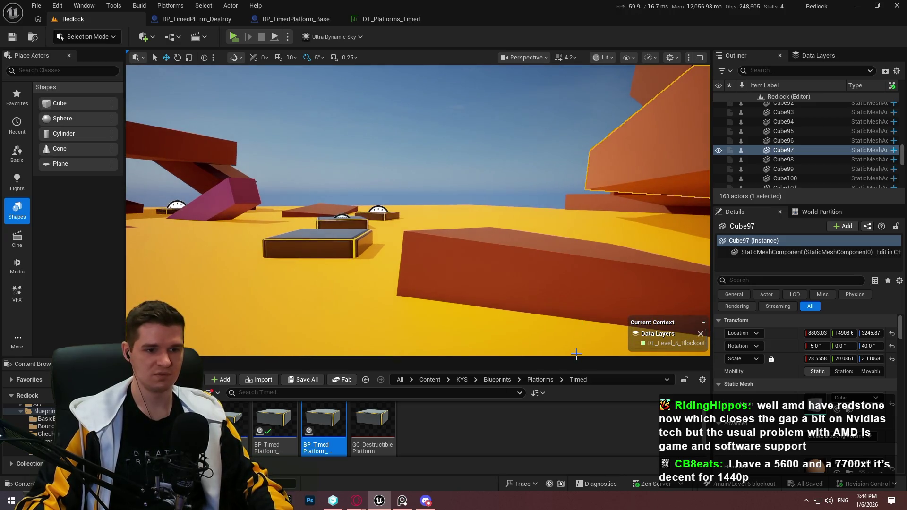
drag(568, 348, 570, 251)
click(624, 278)
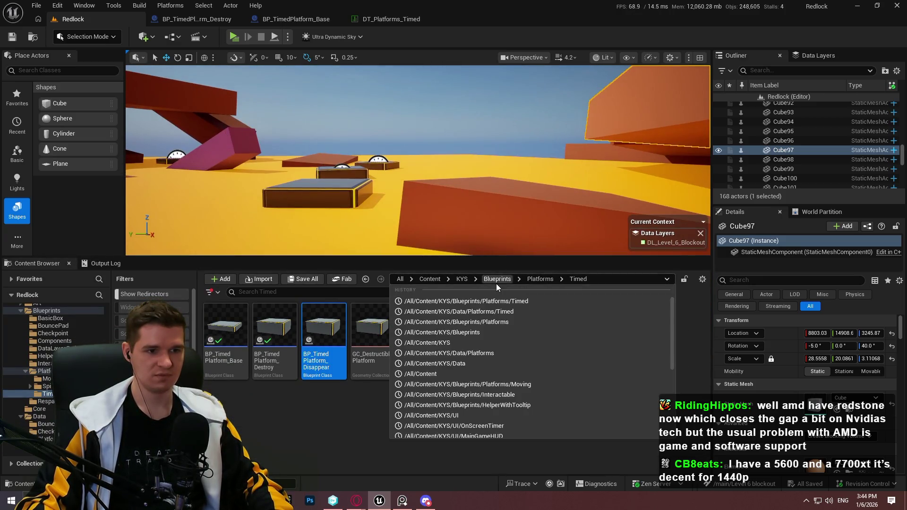
click(496, 301)
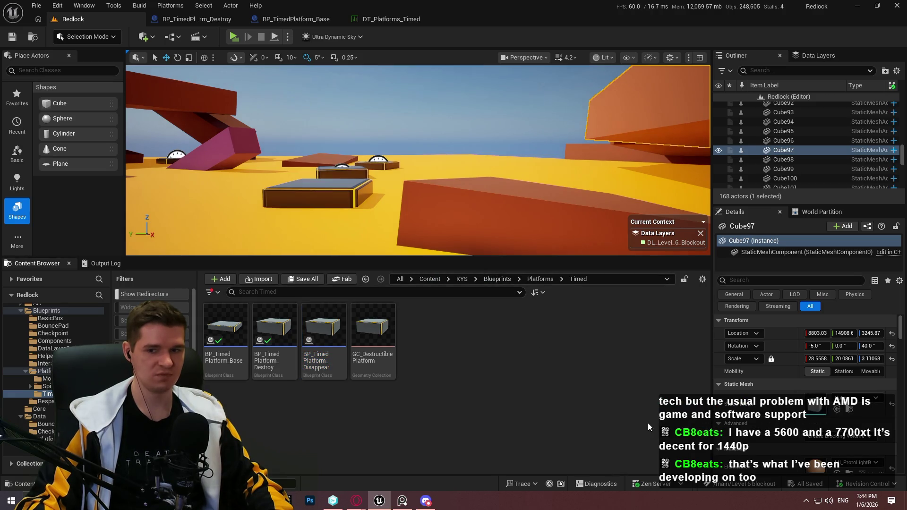
click(57, 6)
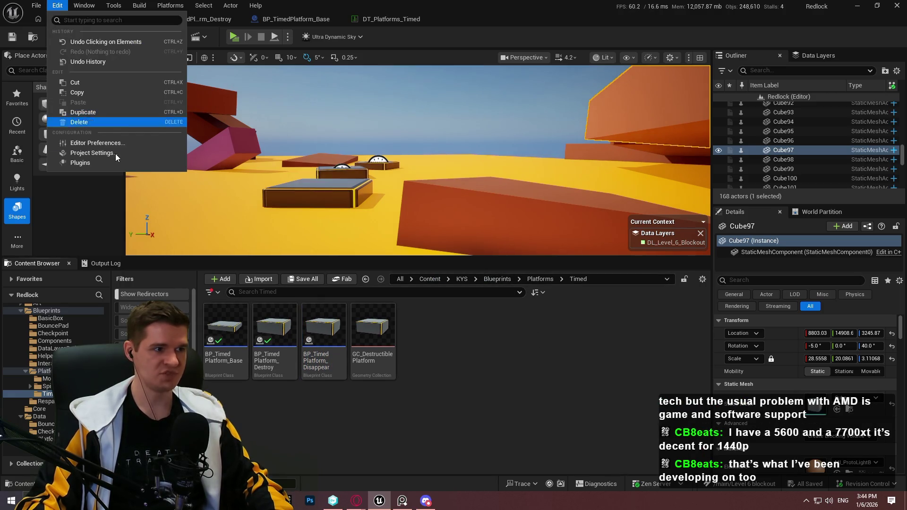
Check the Editor Startup Map under Maps & Modes, then close Project Settings
click(100, 154)
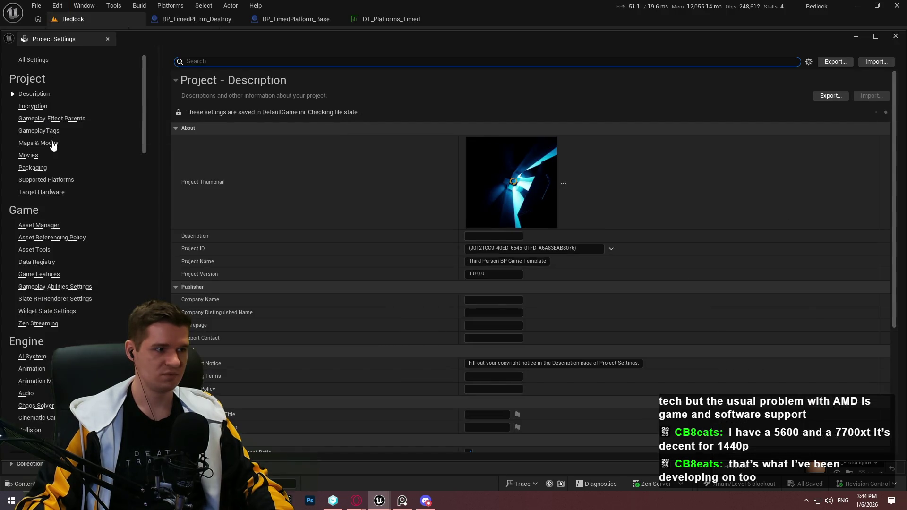
click(53, 144)
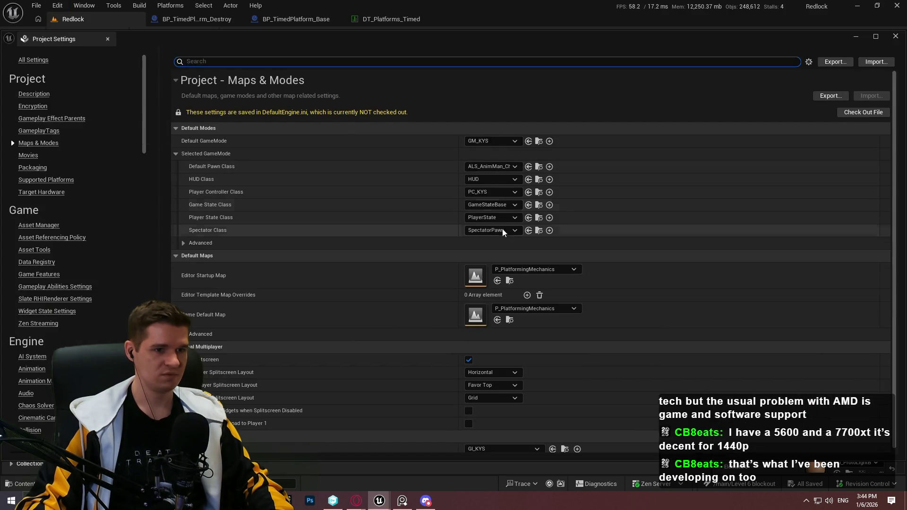
click(539, 268)
key(alt+F4)
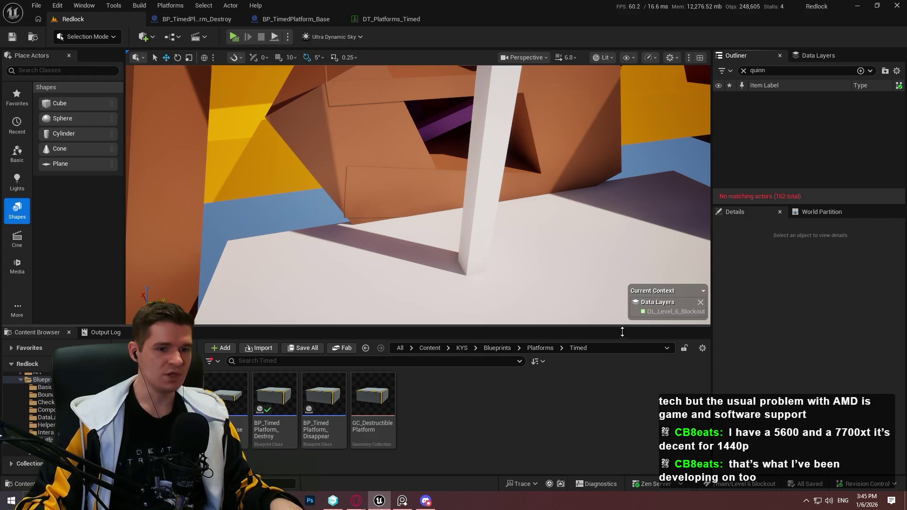
Make the level viewport taller and check the DLSS 4.5 Multi Frame Gen video in the browser
drag(622, 332, 846, 344)
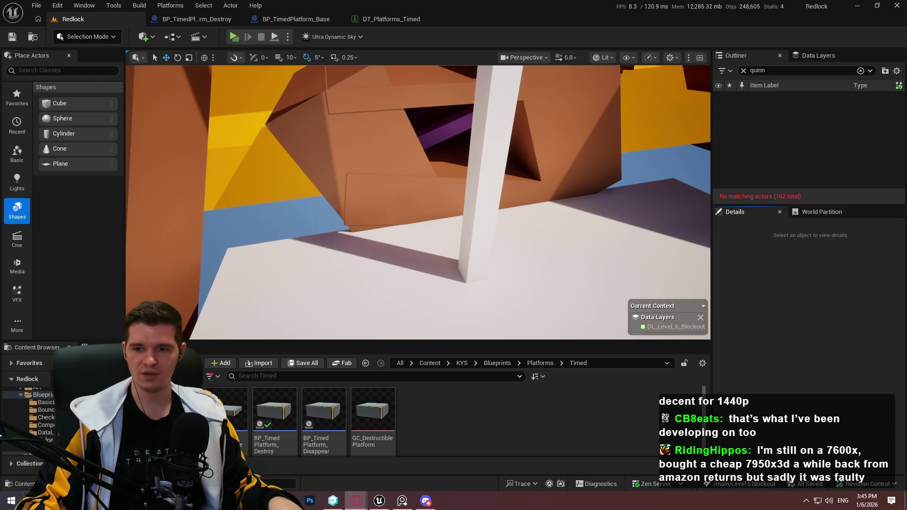
key(alt+Tab)
key(alt+Tab)
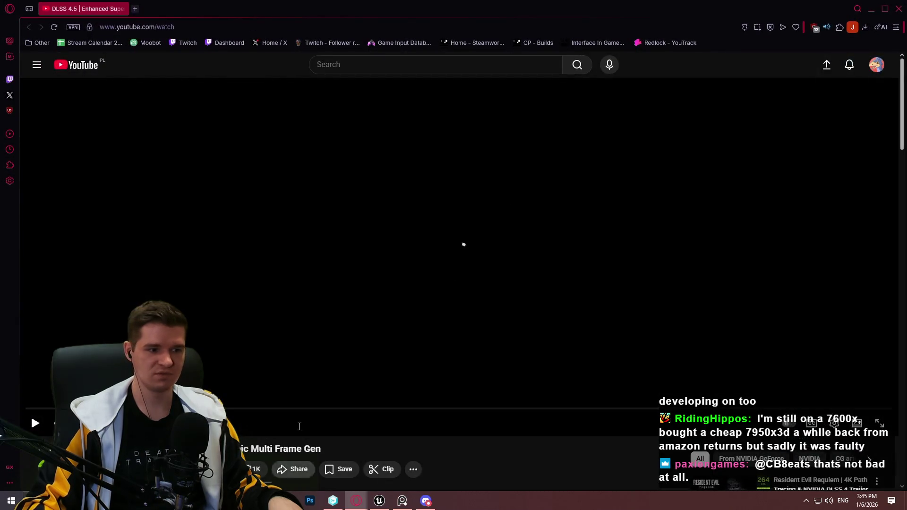
scroll(299, 427, down, 4)
scroll(357, 398, up, 4)
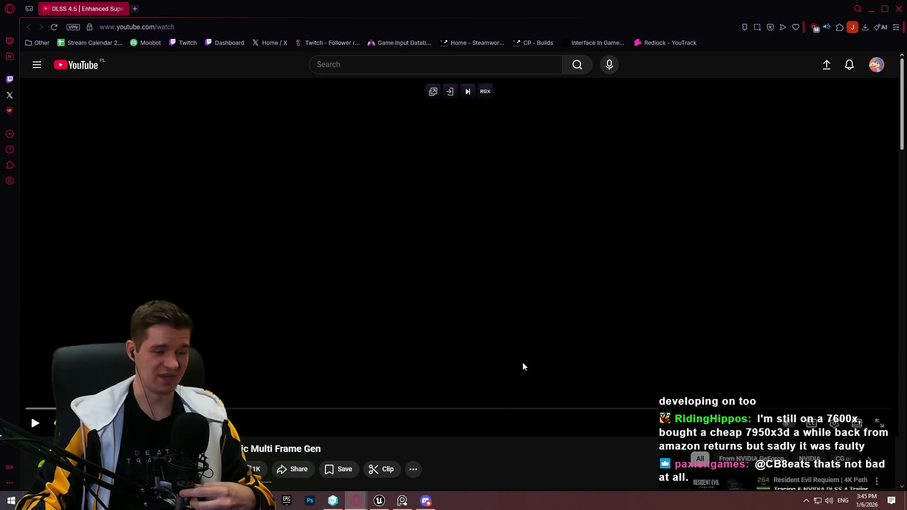
Close the Unreal editor and open the YouTube video's player settings
key(alt+Tab)
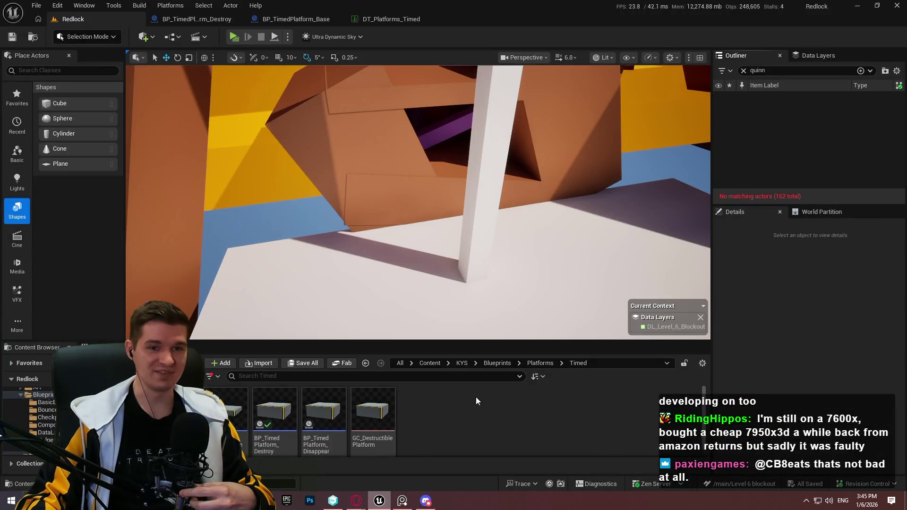
click(900, 6)
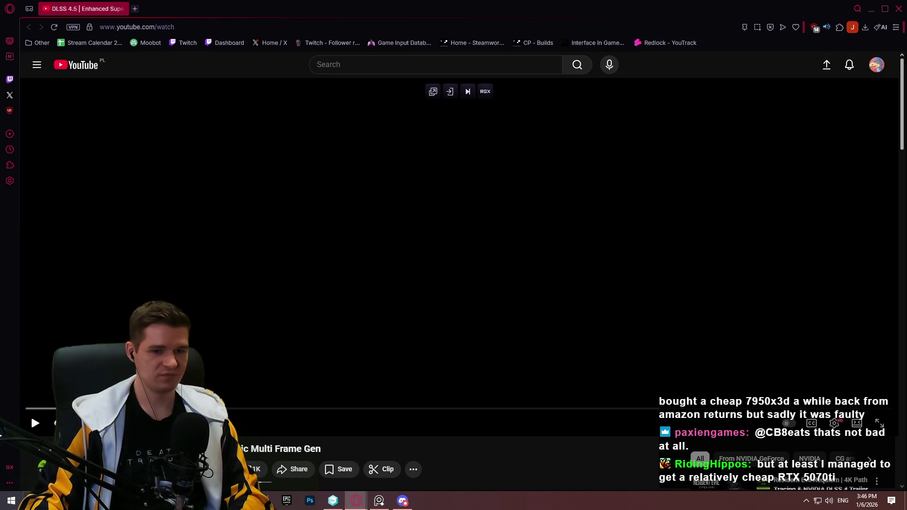
click(829, 424)
Switch the DLSS 4.5 video to 2160p60, play it full screen, and pause on the presenter
click(841, 391)
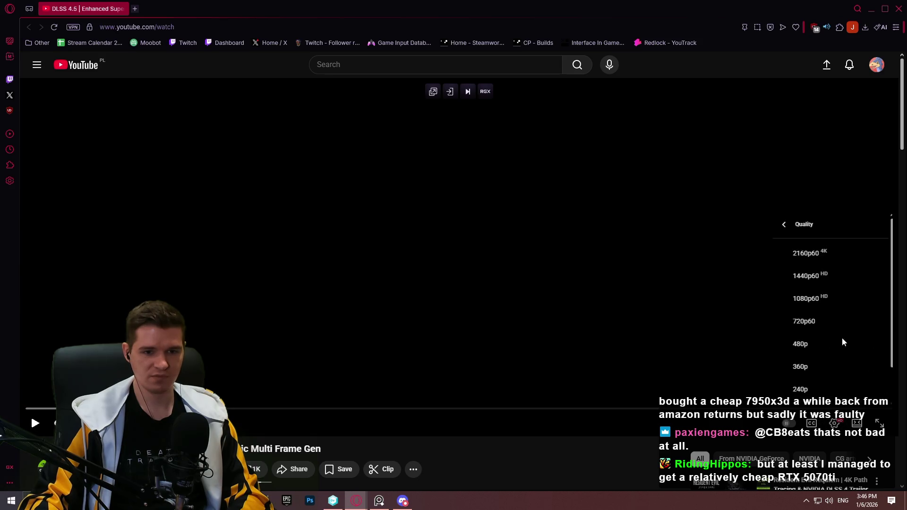
click(841, 261)
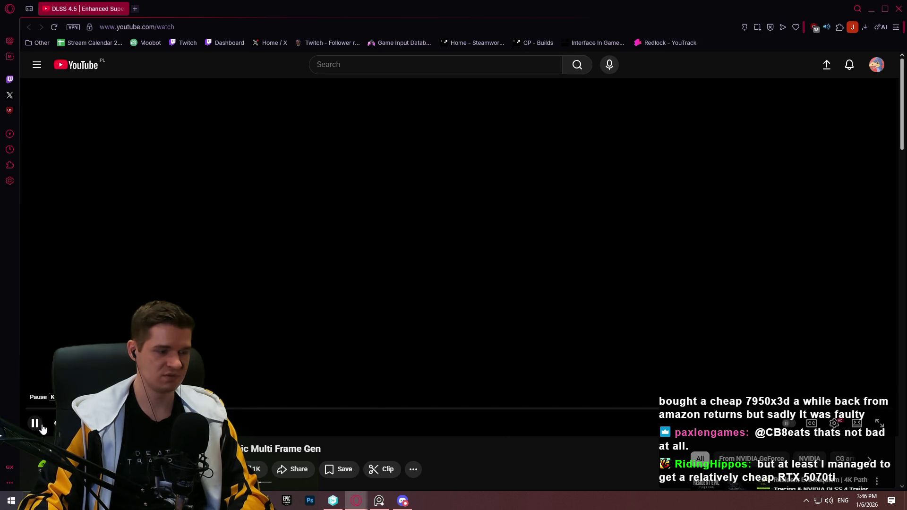
key(k)
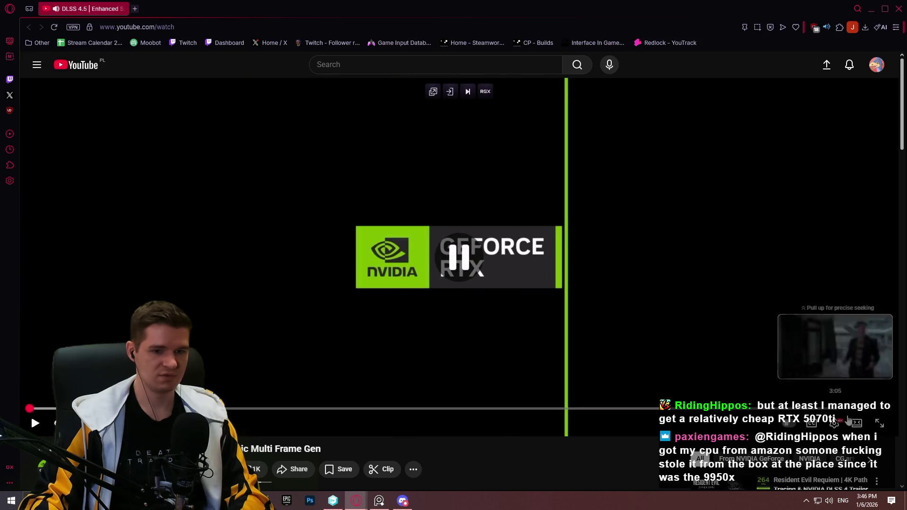
click(878, 423)
click(240, 369)
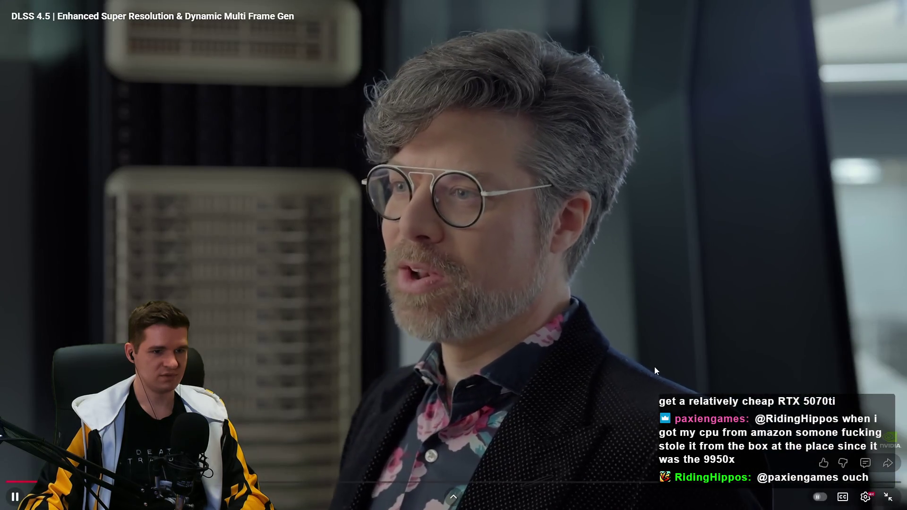
click(654, 367)
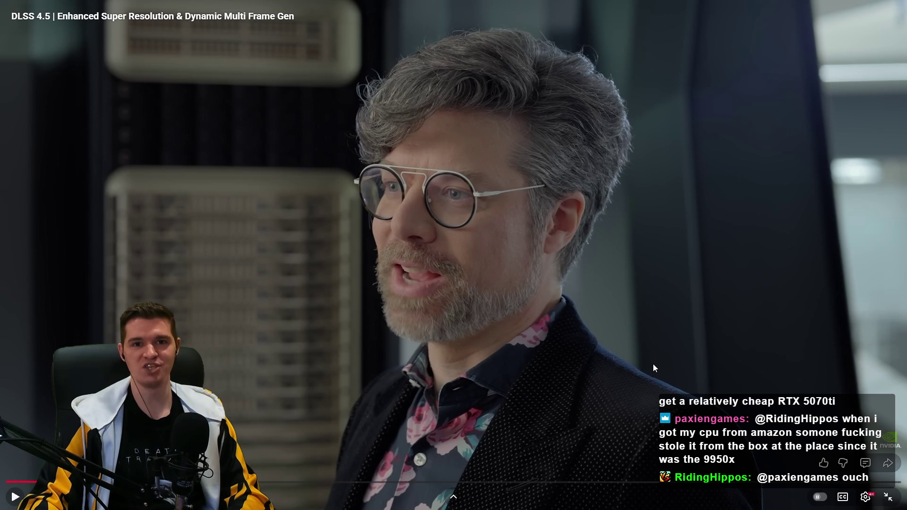
Resume and pause the video twice, stopping on the Horizon Forbidden West satchel close-ups
click(645, 357)
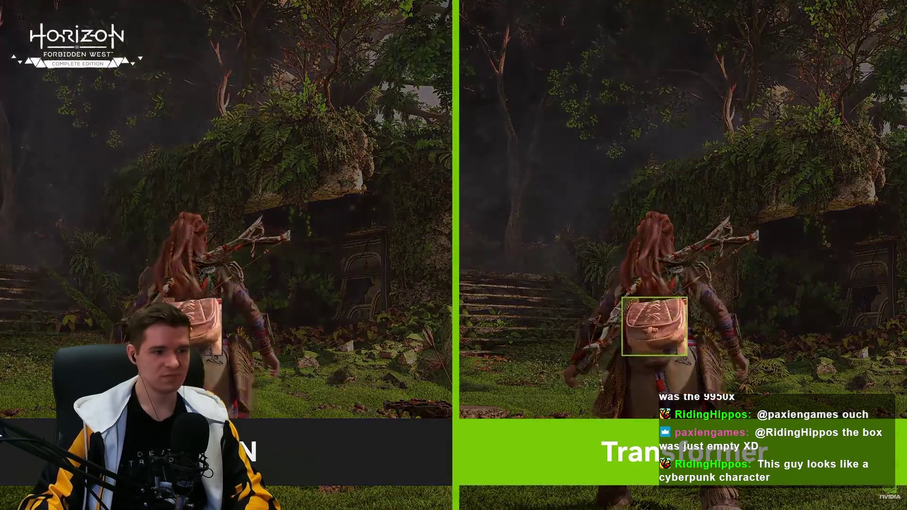
click(428, 446)
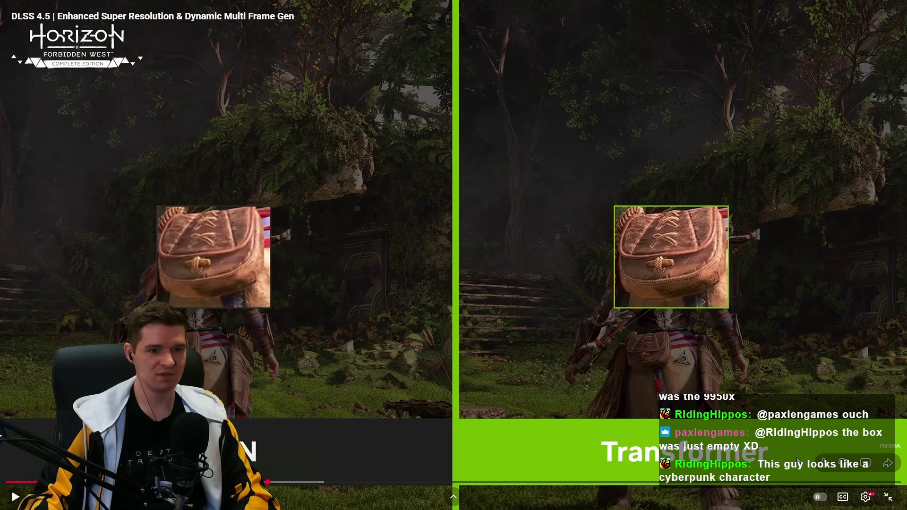
click(615, 326)
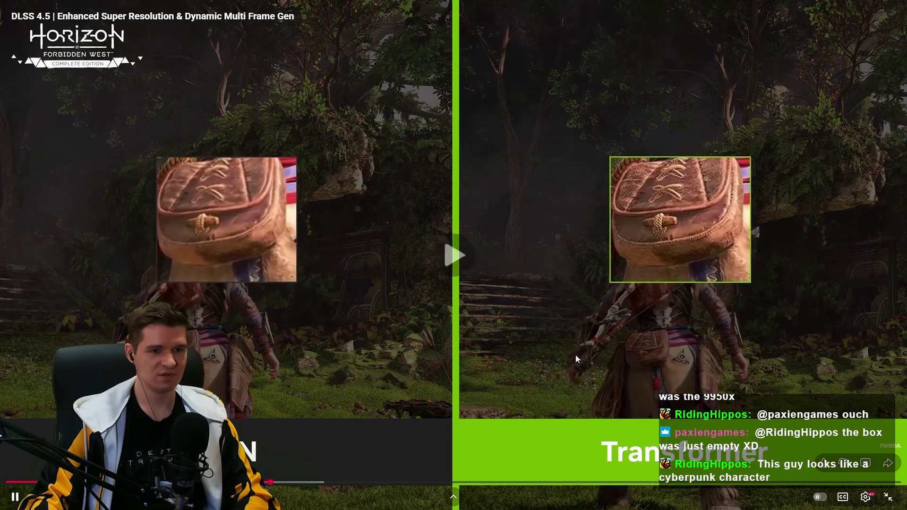
click(508, 349)
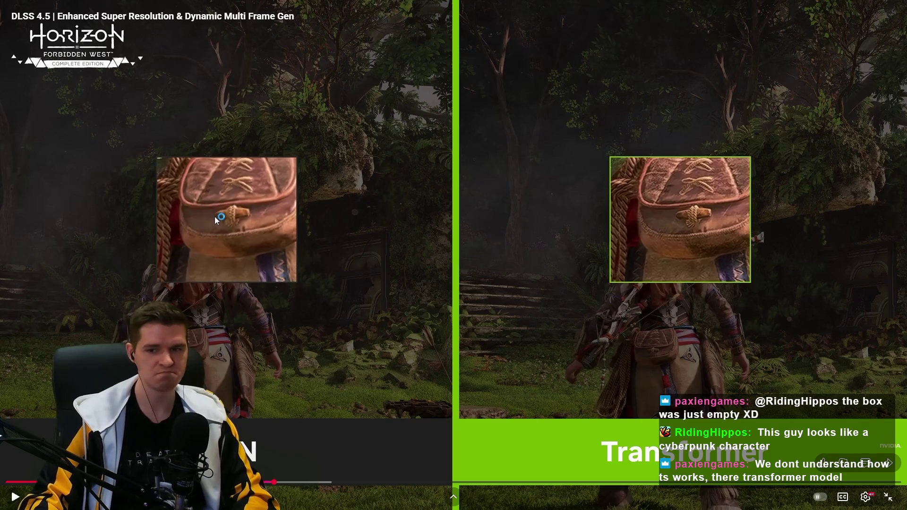
Play briefly, pause on the presenter, then seek back to 1:08 and resume playback
click(639, 308)
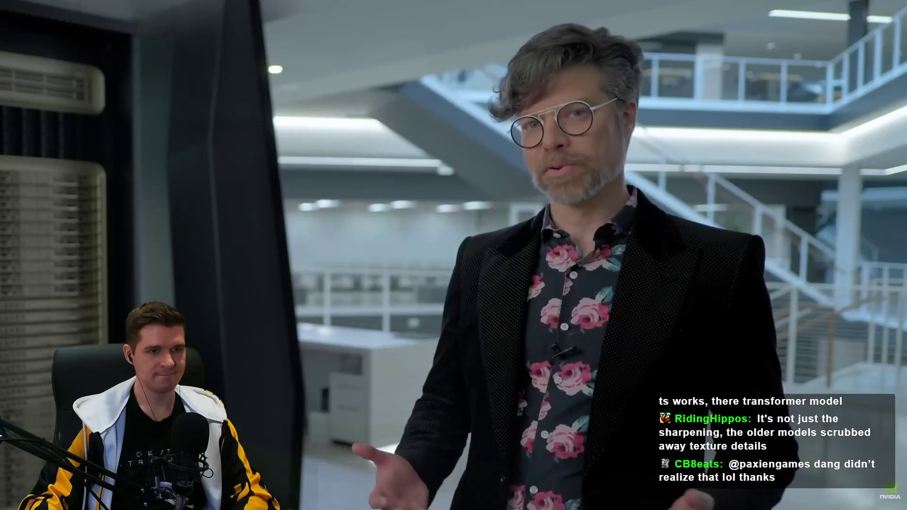
click(215, 248)
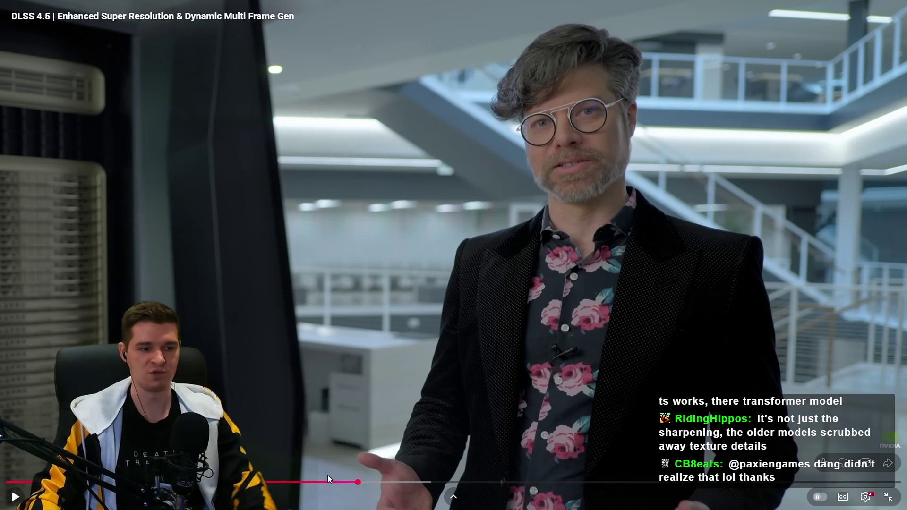
click(316, 482)
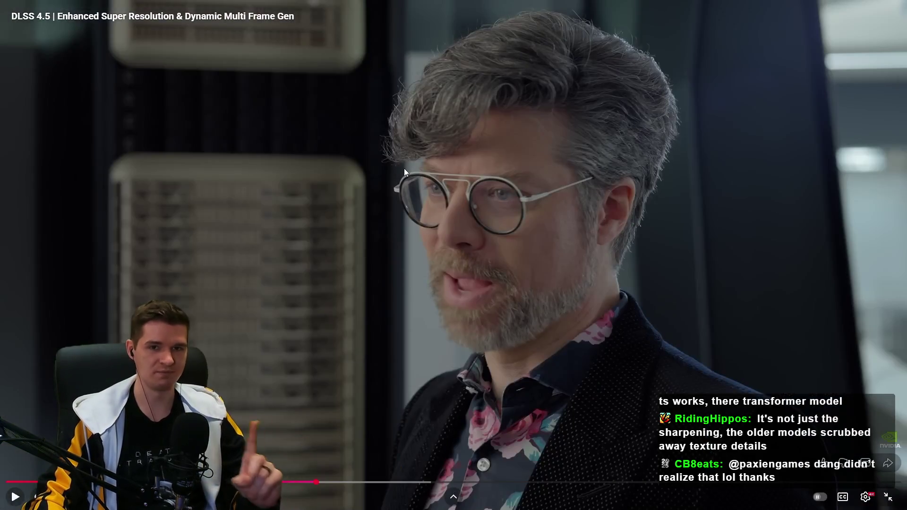
click(403, 170)
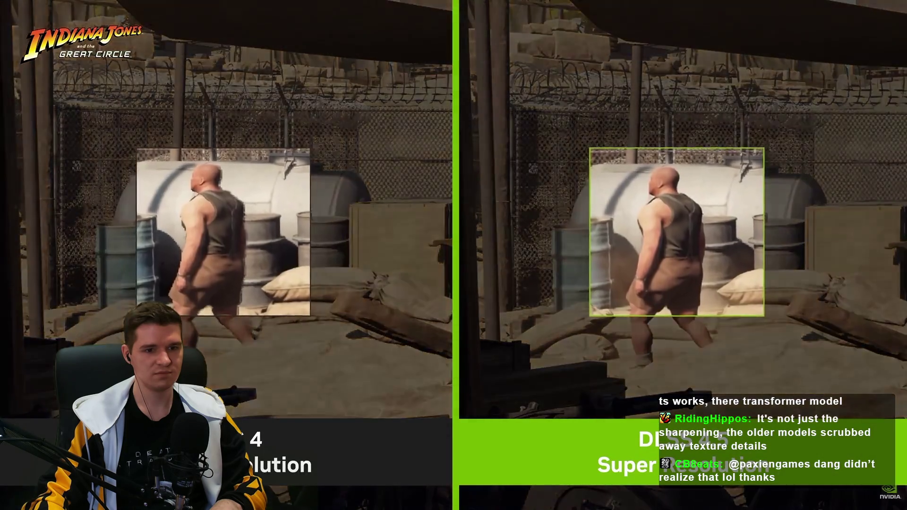
Pause on Indiana Jones, play on, seek back, and pause on the Oblivion Remastered comparison
mouse_move(564, 395)
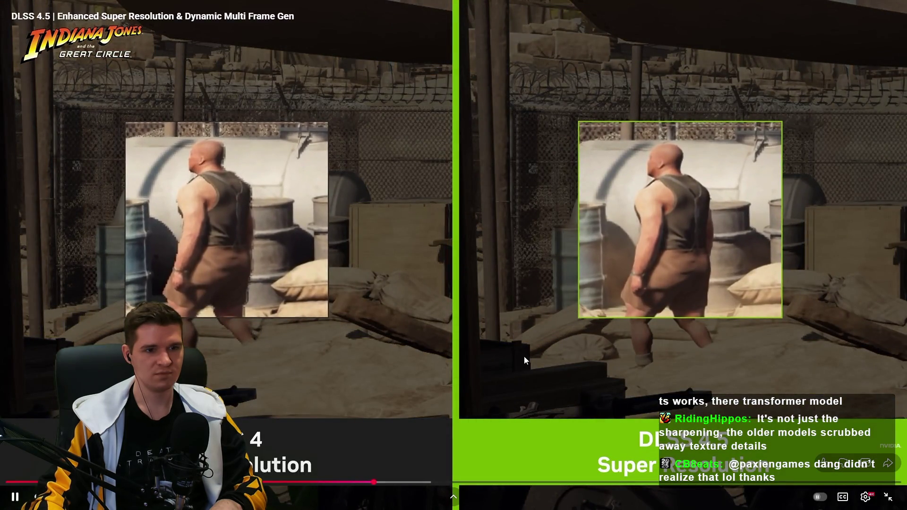
click(449, 332)
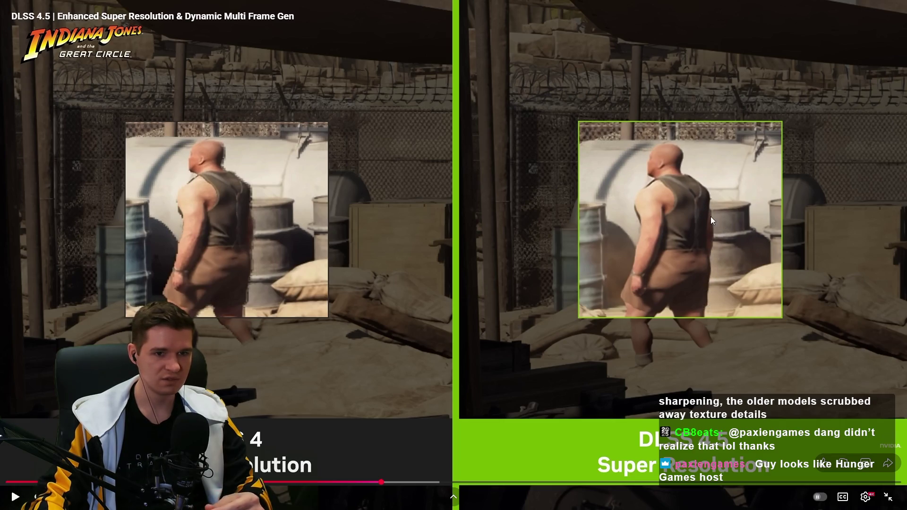
click(690, 204)
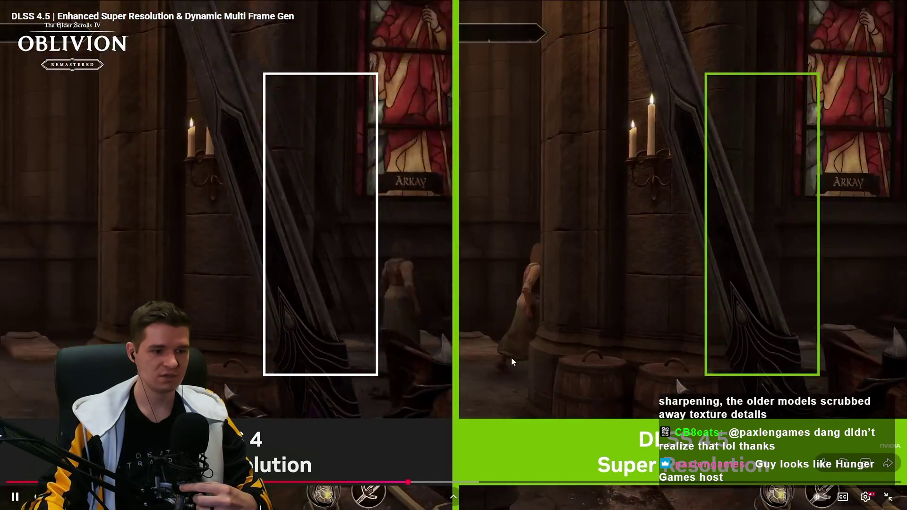
click(511, 358)
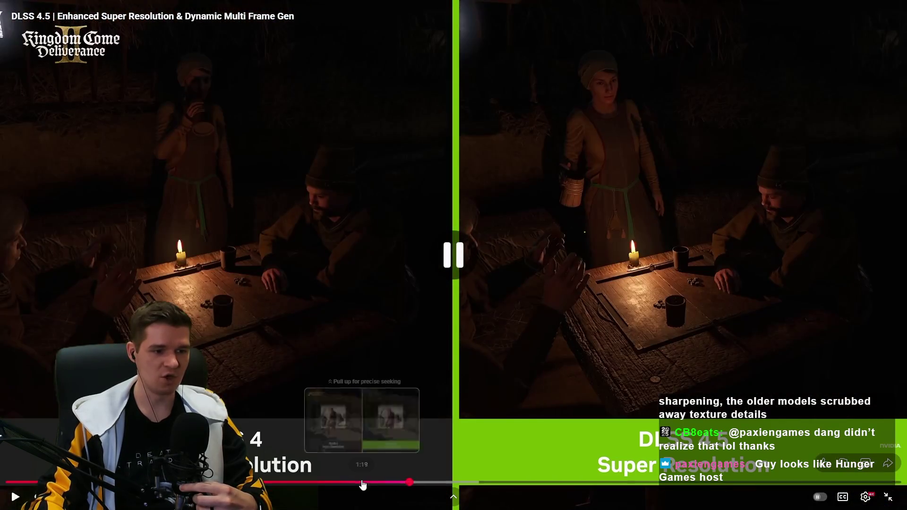
click(390, 482)
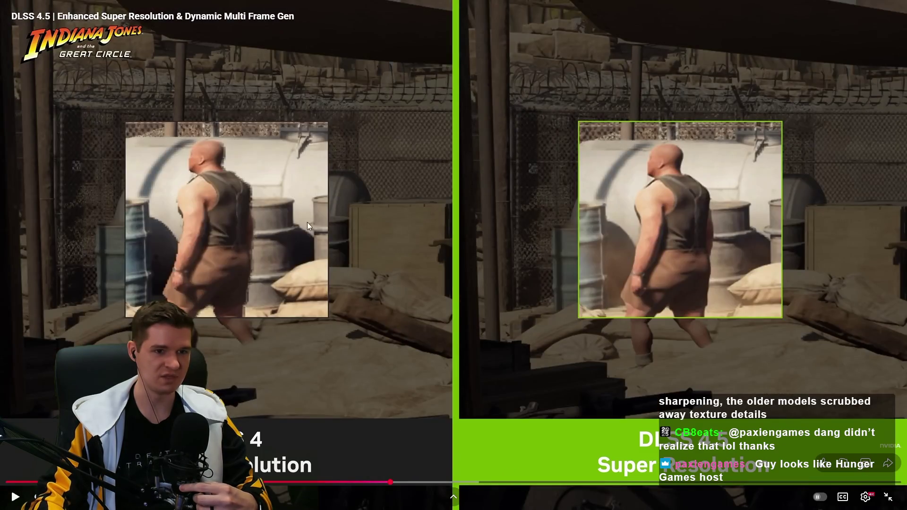
click(614, 307)
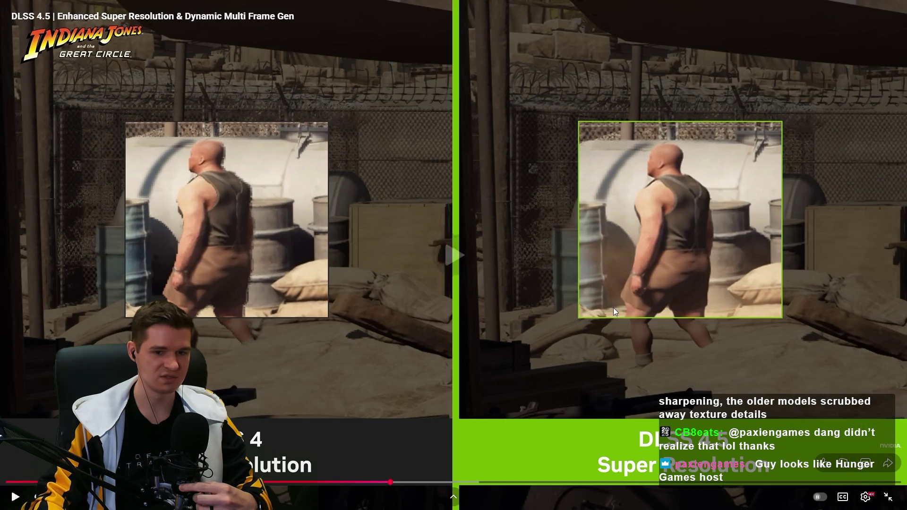
click(655, 316)
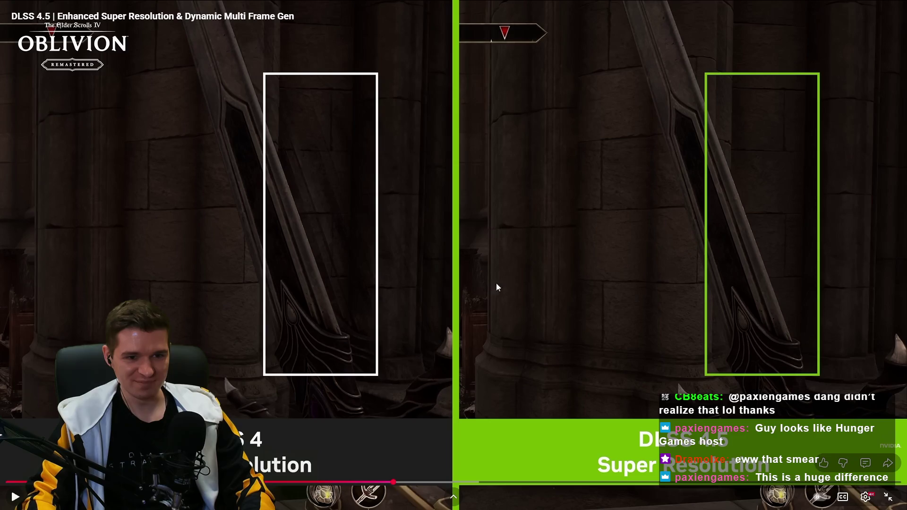
Play the comparison a few seconds, pause on the stained-glass cathedral shot, then switch to Unity DevOps
click(491, 304)
click(464, 296)
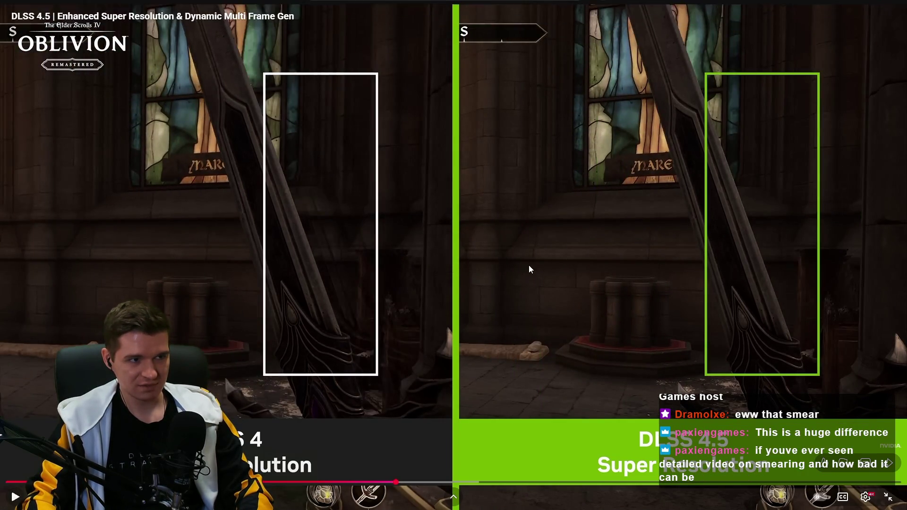
click(544, 189)
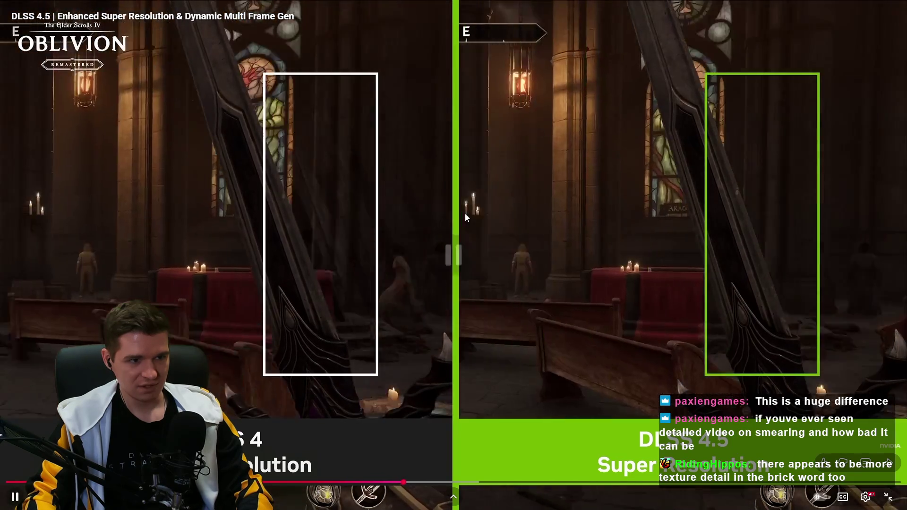
click(463, 214)
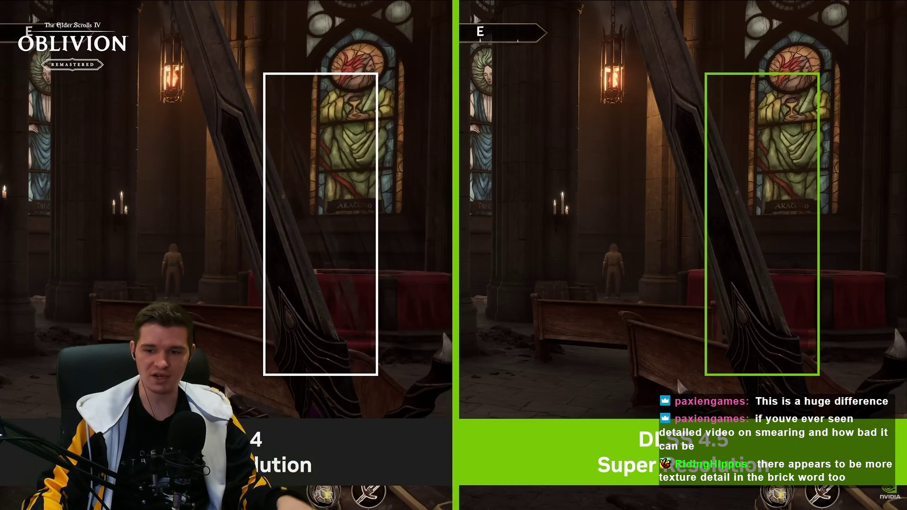
key(alt+Tab)
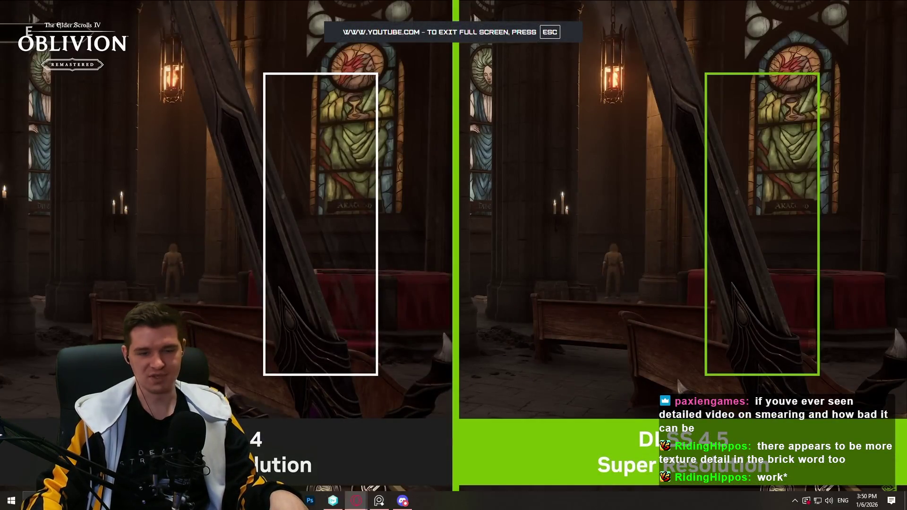
click(333, 501)
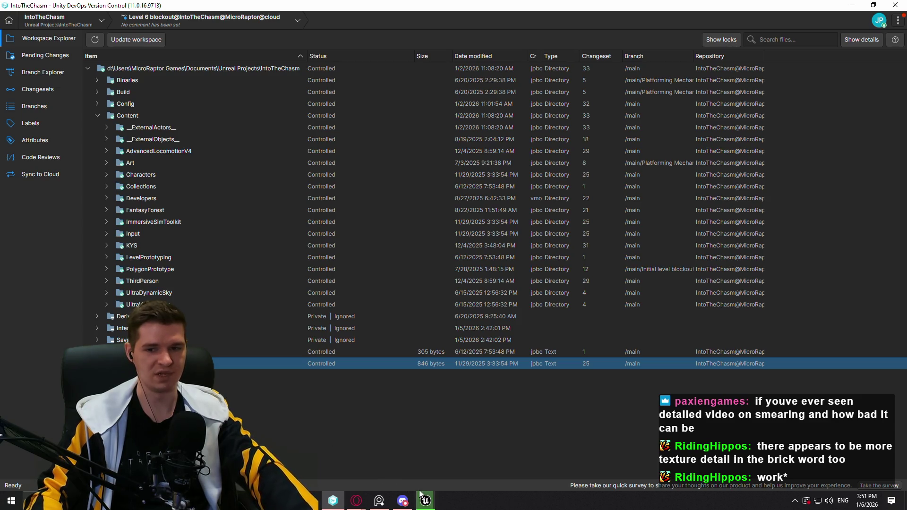
Bring the Unreal Editor with the Redlock level back to the front from the taskbar
mouse_move(425, 504)
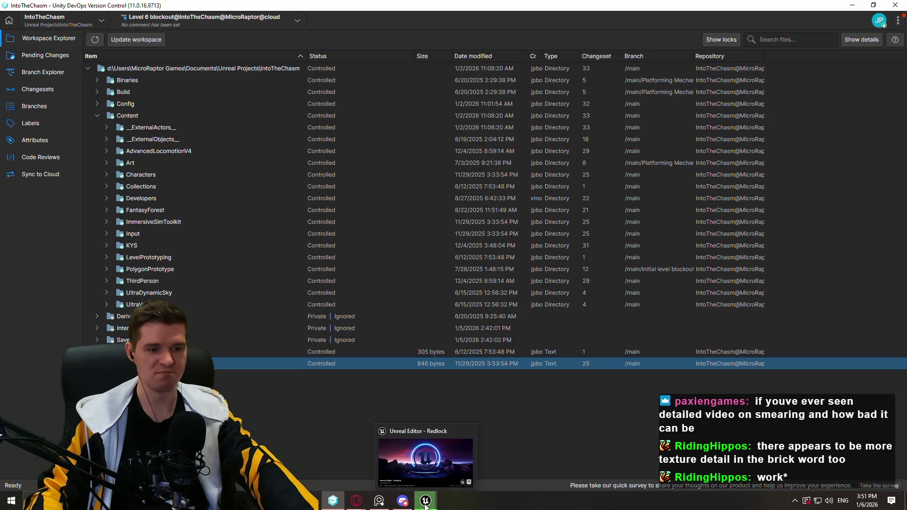
click(425, 504)
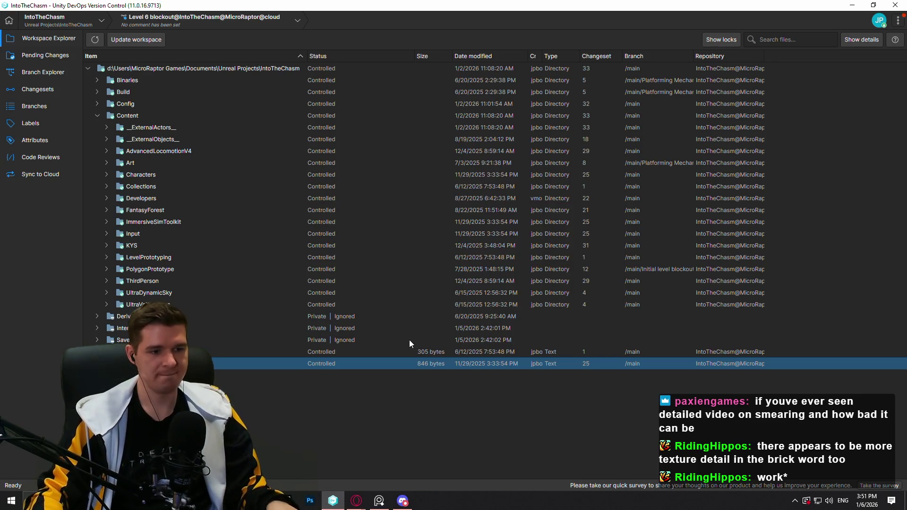
click(479, 505)
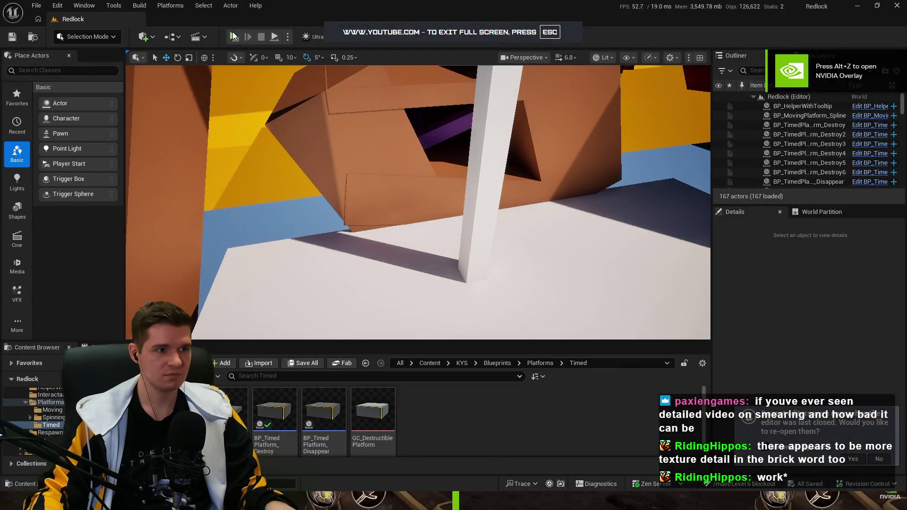
Launch Redlock as a standalone game, run the mannequin with W, and start a screen capture
click(233, 36)
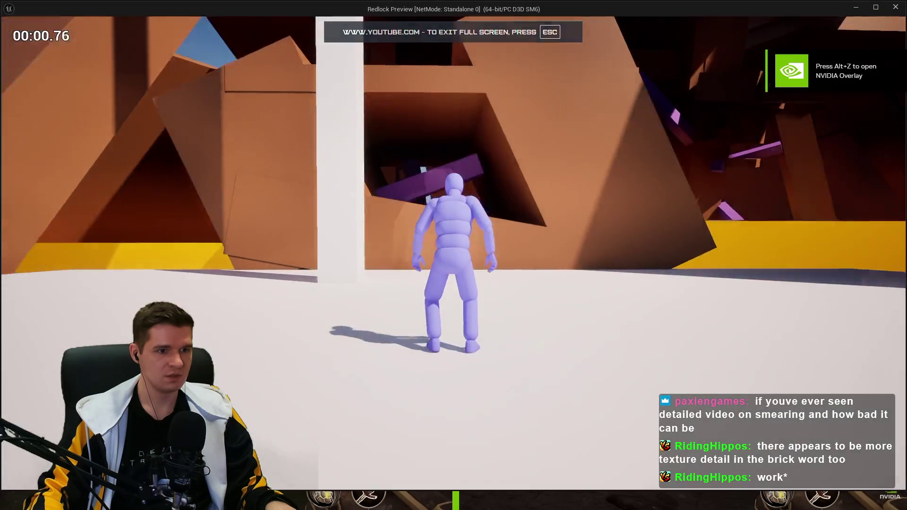
key(w)
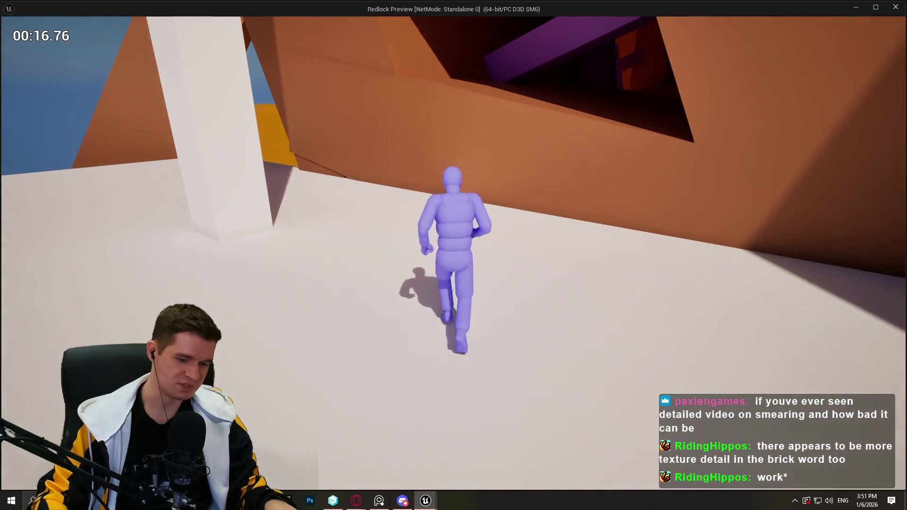
key(Print)
mouse_move(292, 101)
mouse_down()
mouse_move(660, 340)
mouse_move(681, 392)
mouse_up()
key(ctrl+c)
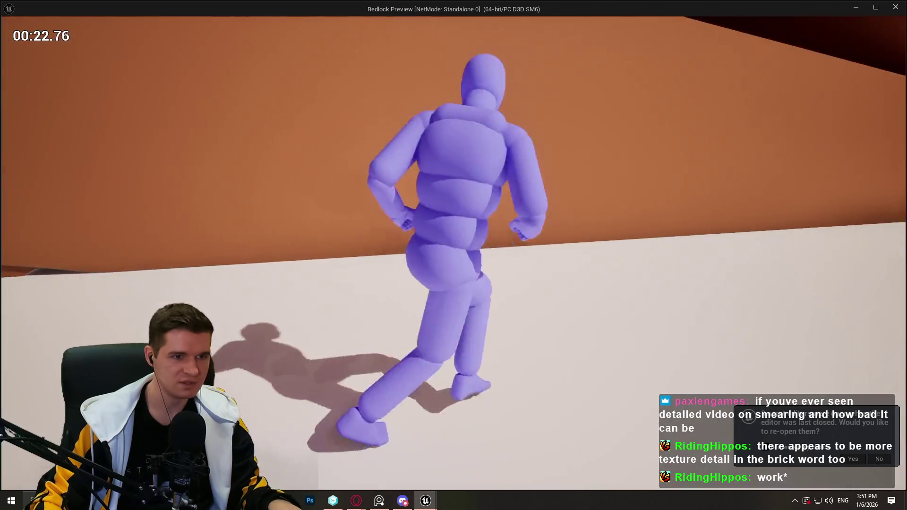
key(Print)
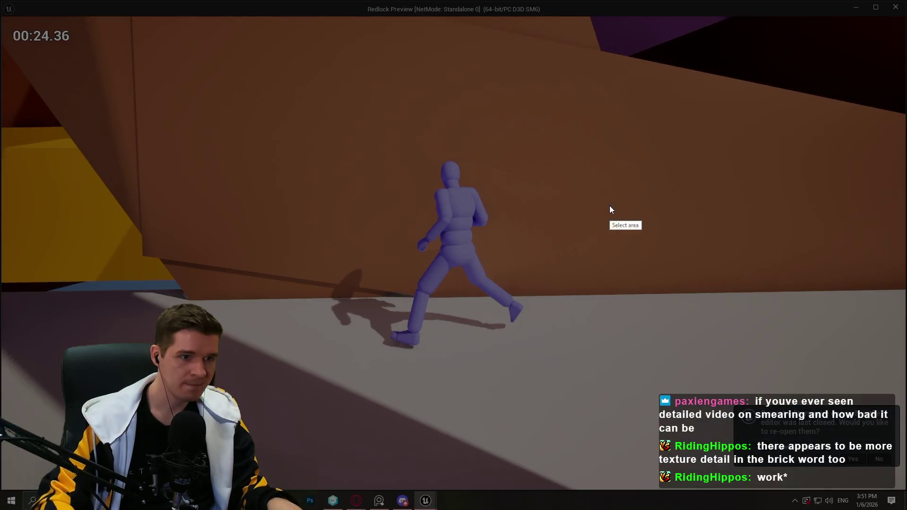
Capture the running mannequin, draw a purple curve from above its head to the floor, then close Lightshot
drag(281, 124, 649, 431)
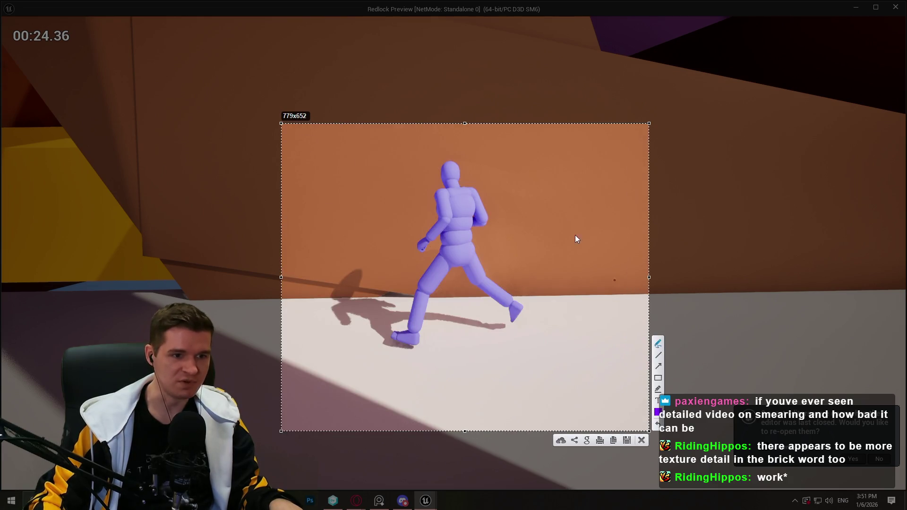
mouse_move(514, 175)
mouse_down()
mouse_move(454, 159)
mouse_move(508, 203)
mouse_up()
drag(532, 306, 532, 306)
click(641, 441)
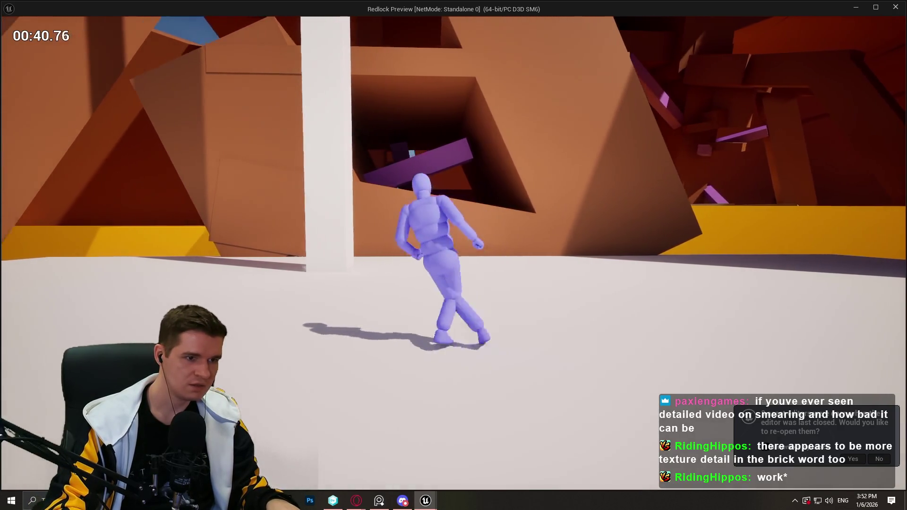
Mark a capture region, then run r.AntiAliasingMethod from the game console
key(Print)
drag(262, 112, 623, 421)
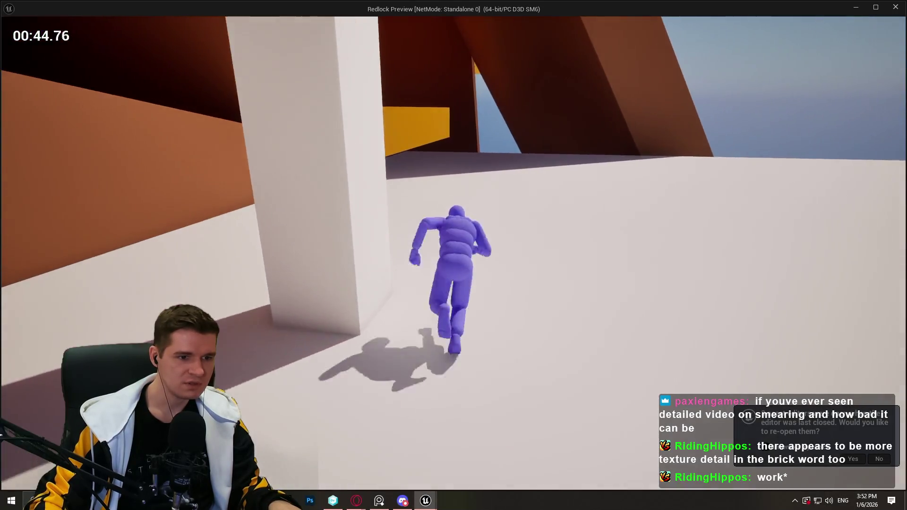
key(grave)
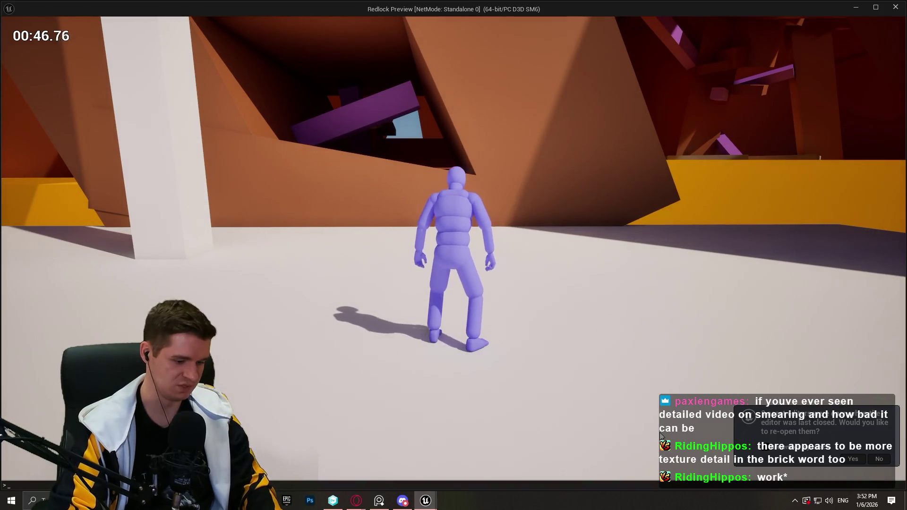
text(r.antiAliasingM)
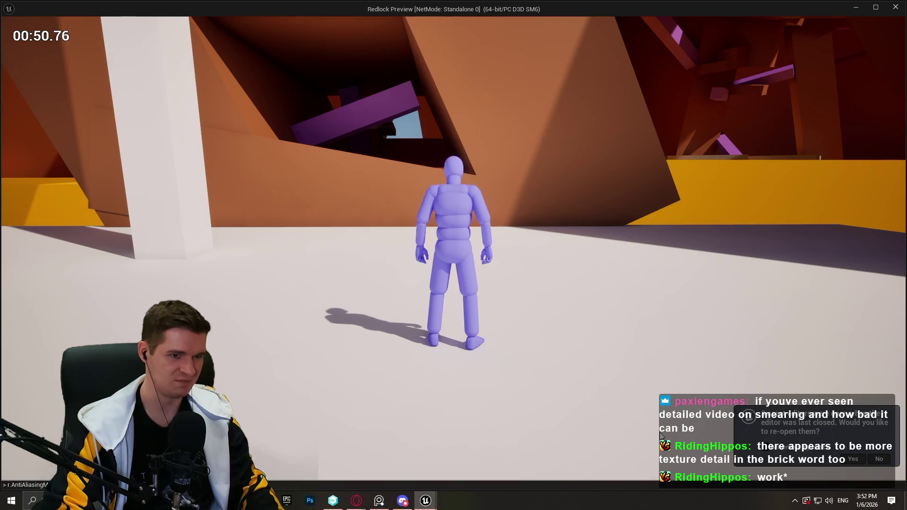
key(Return)
key(w)
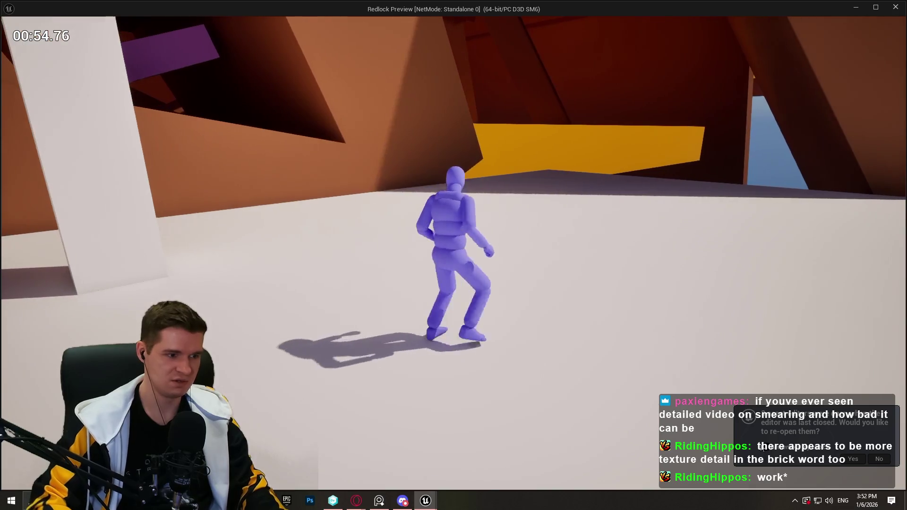
Run toward the white pillar, rerun the anti-aliasing command from console history, and jump
key(w)
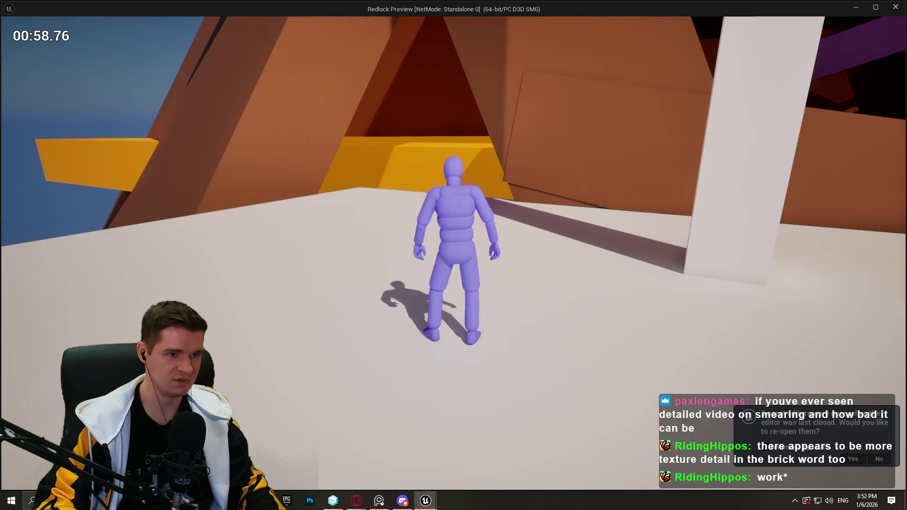
key(grave)
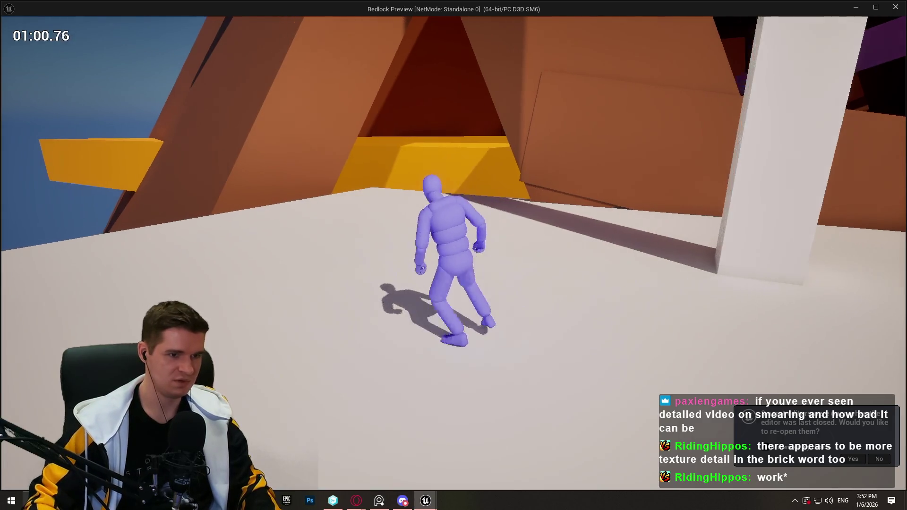
key(Up)
key(Return)
key(w)
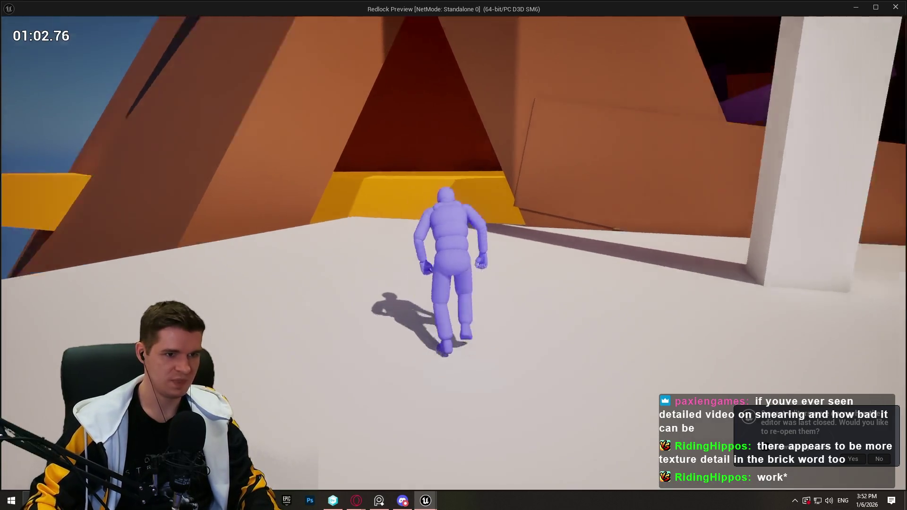
key(space)
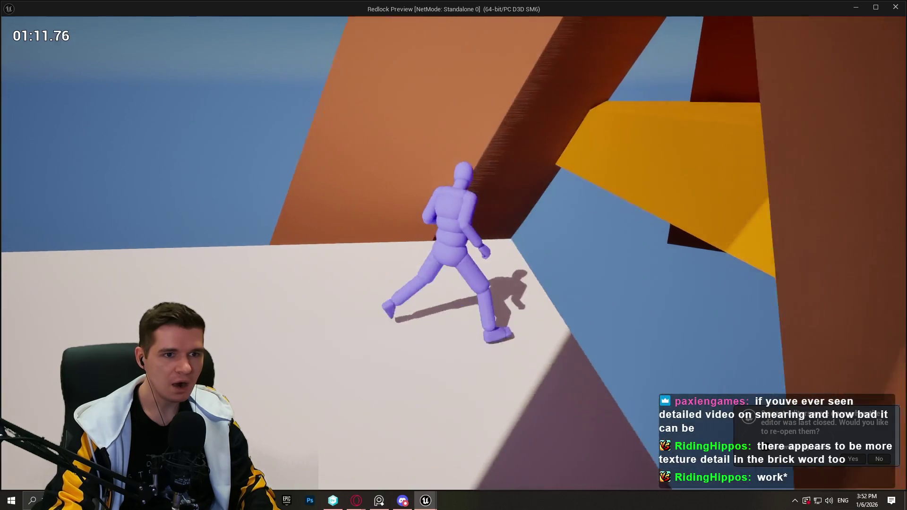
Capture the mannequin on the platform edge and pick Lightshot's line tool
key(Print)
drag(195, 39, 716, 402)
click(726, 326)
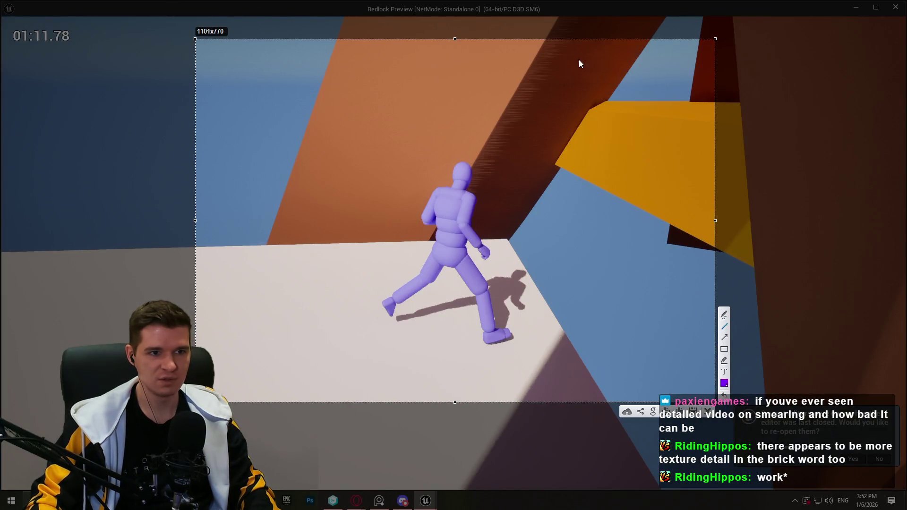
Draw two purple diagonal lines behind the mannequin, close Lightshot, and exit the preview to the editor
drag(565, 53, 521, 155)
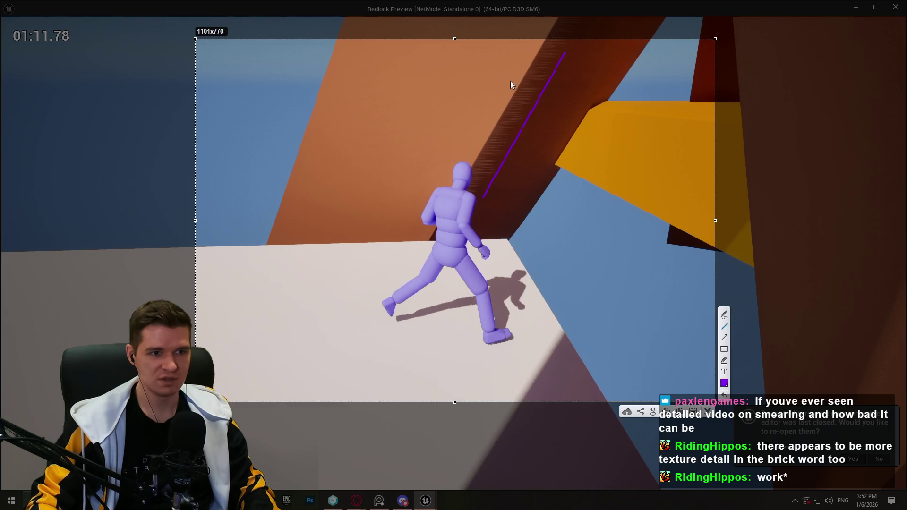
drag(530, 47, 450, 178)
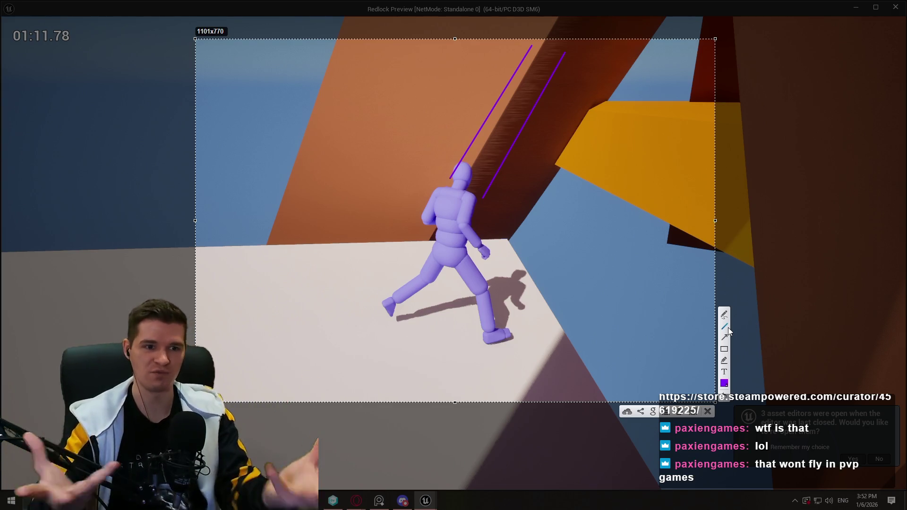
click(708, 411)
key(Escape)
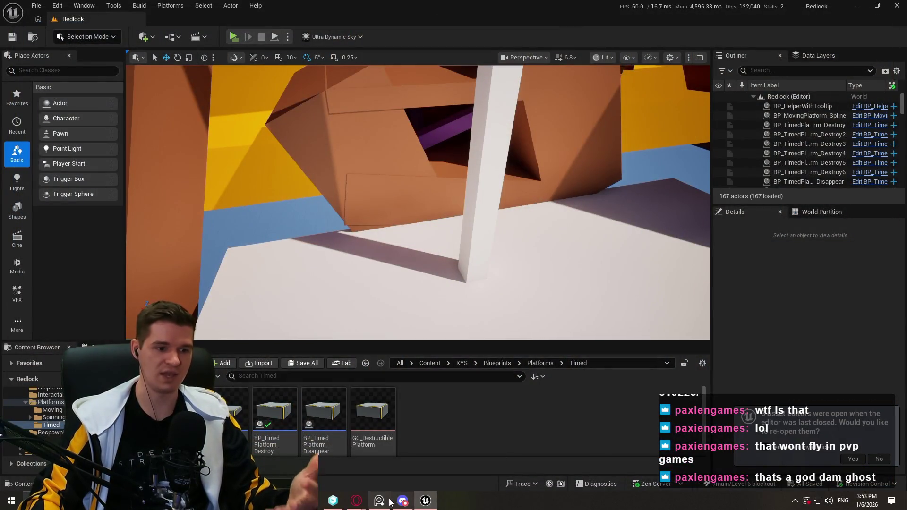
Return to the DLSS comparison video and capture it as a Lightshot screenshot
click(423, 506)
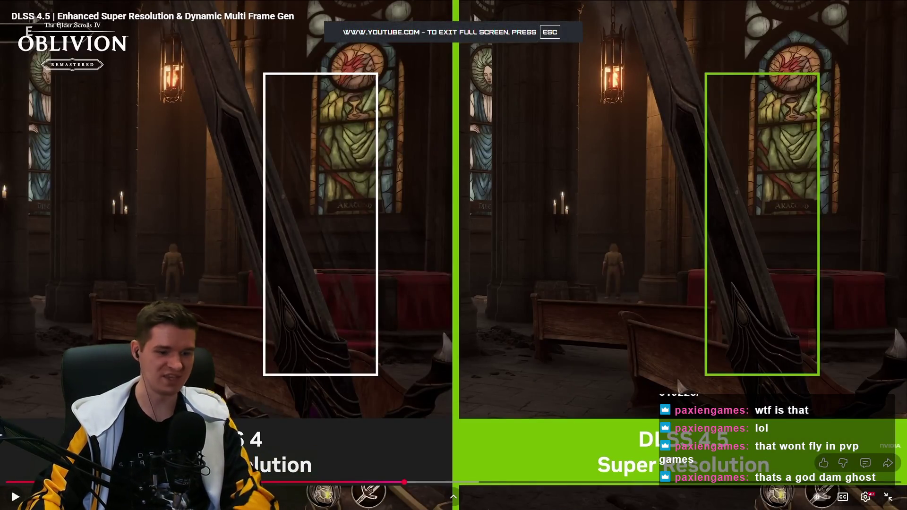
key(Print)
mouse_move(116, 24)
mouse_down()
mouse_move(792, 408)
mouse_move(794, 493)
mouse_up()
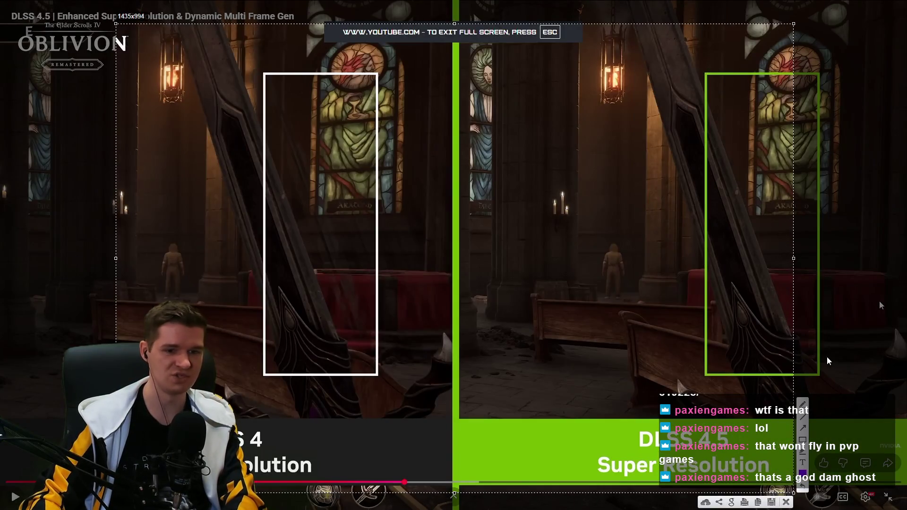
Circle the ghosting sword blade on the DLSS 4 side, then discard the markup
click(803, 405)
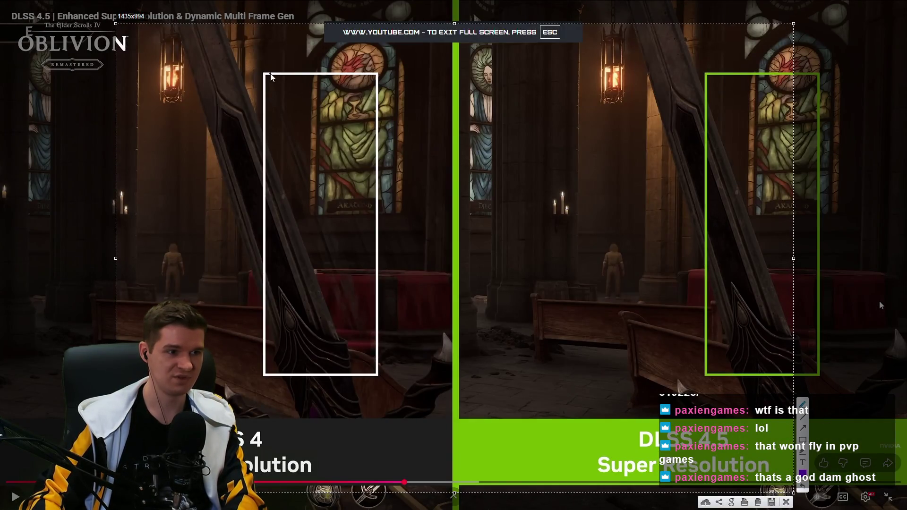
mouse_move(271, 77)
mouse_down()
mouse_move(362, 270)
mouse_move(376, 363)
mouse_move(274, 156)
mouse_move(282, 90)
mouse_move(413, 341)
mouse_move(329, 173)
mouse_move(318, 85)
mouse_move(399, 133)
mouse_move(442, 338)
mouse_move(333, 147)
mouse_move(317, 35)
mouse_up()
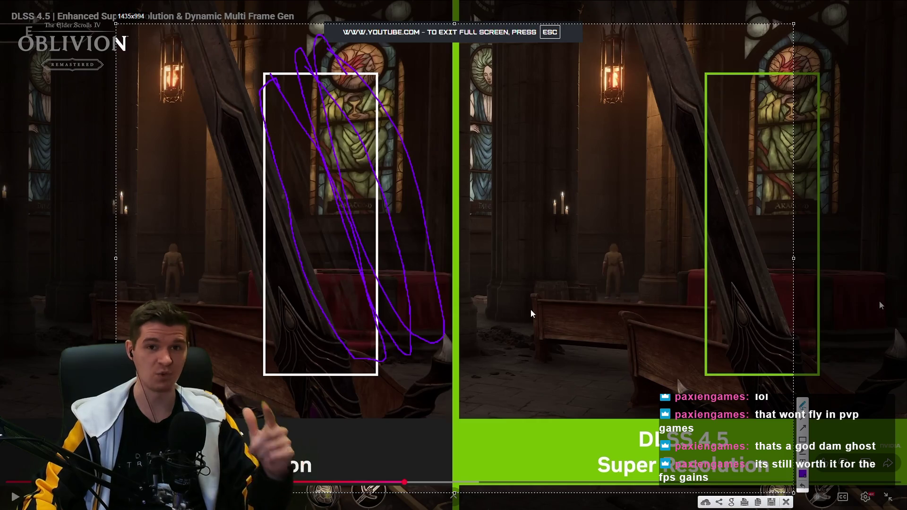
click(787, 502)
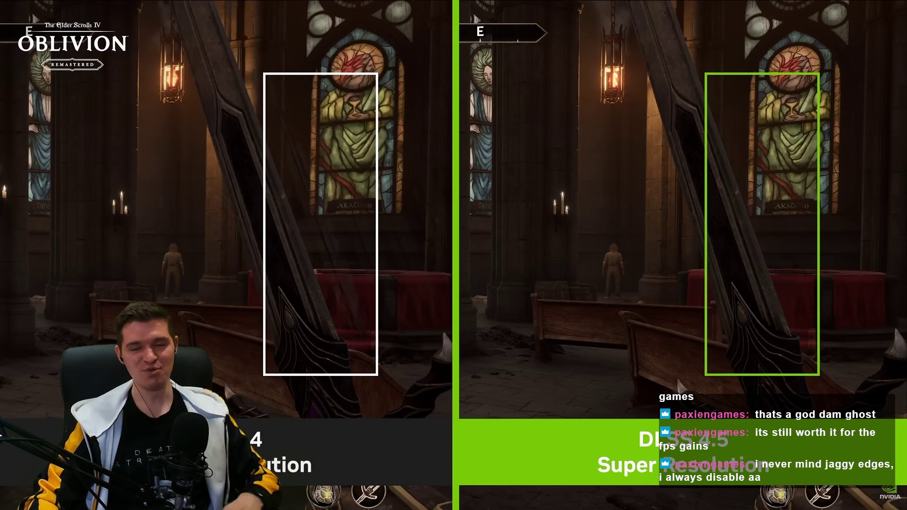
Glance at the stream dashboard, then jump the comparison video slightly back
key(alt+Tab)
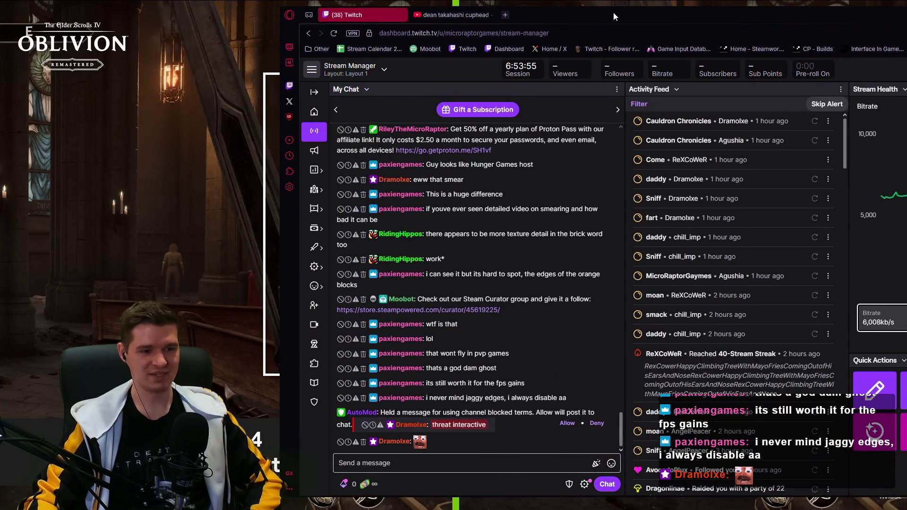
key(alt+Tab)
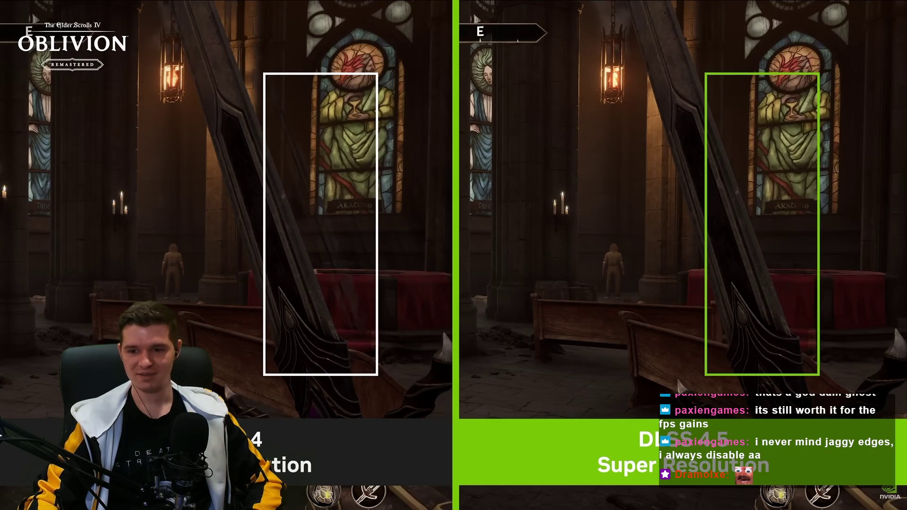
mouse_move(762, 369)
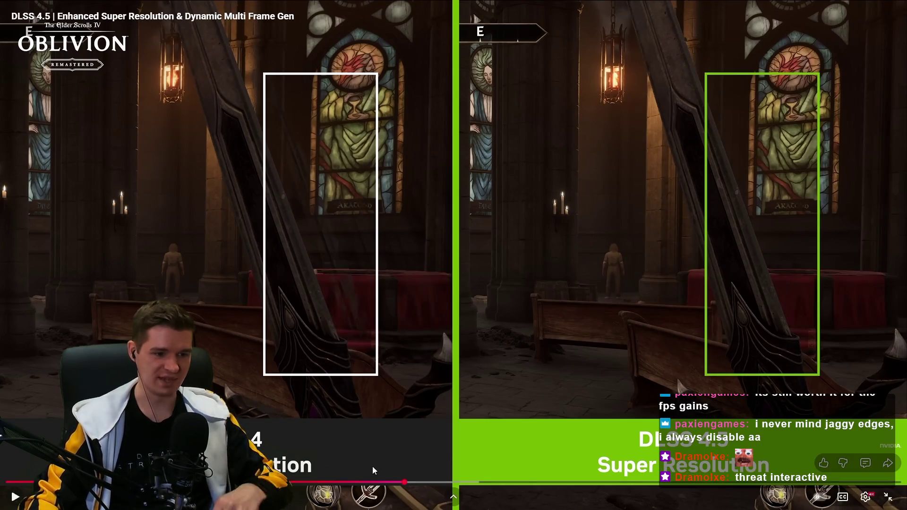
click(392, 482)
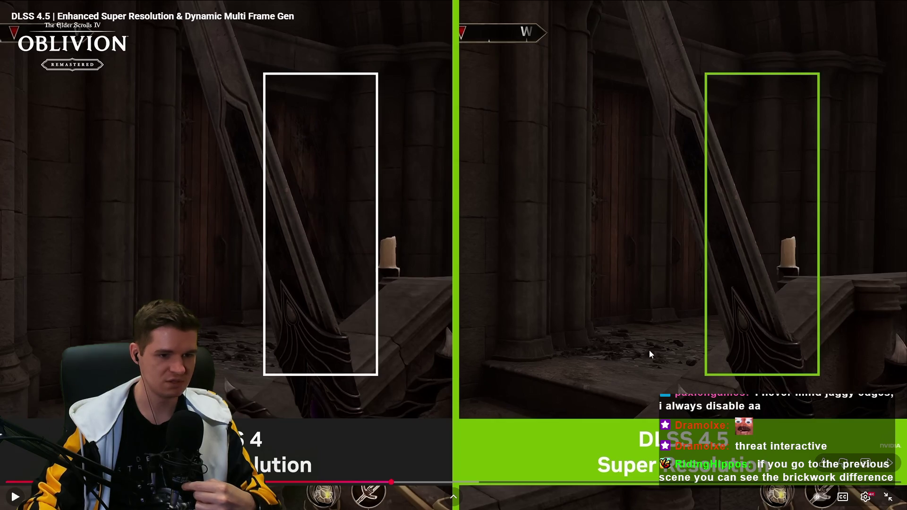
Pause on the stained-glass window scene, then bring up the Start menu and hidden tray apps
click(598, 329)
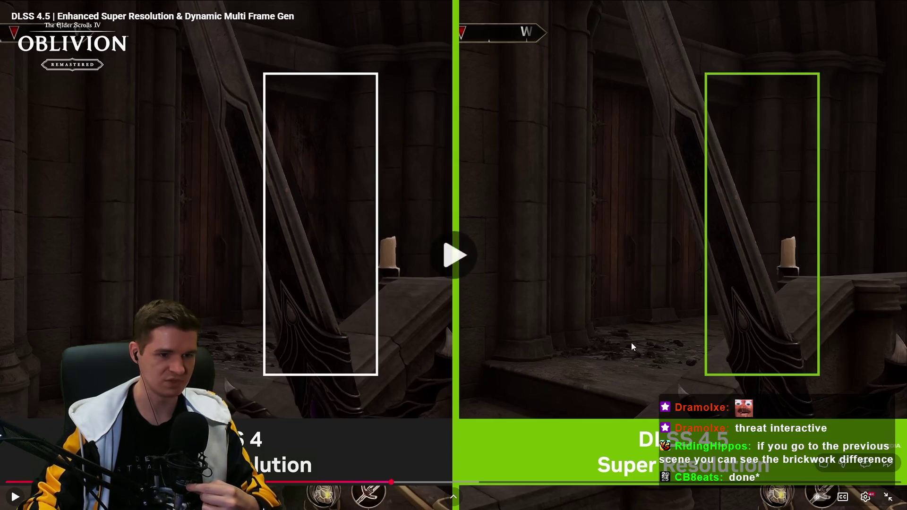
click(634, 326)
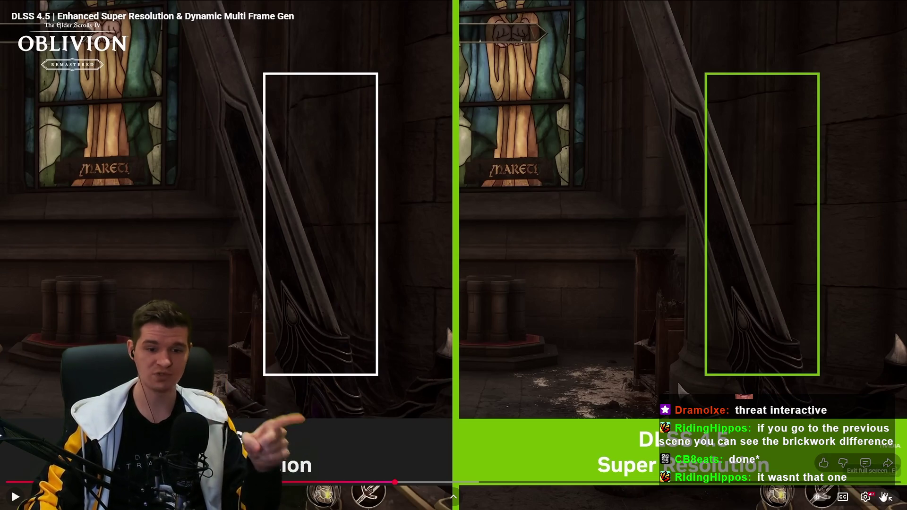
key(super)
click(795, 501)
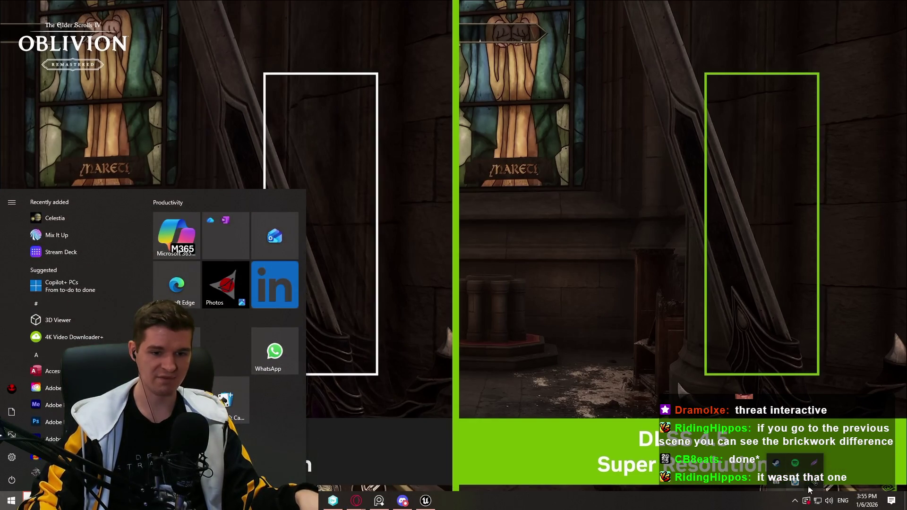
Launch NVIDIA App from the tray, read the Game Ready driver's DLSS 4.5 release notes, and close it
click(814, 483)
click(142, 80)
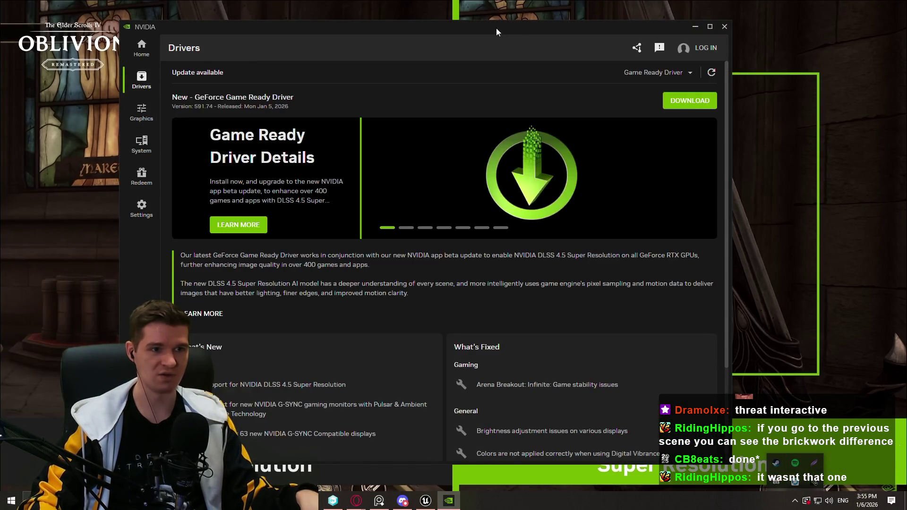
drag(497, 27, 599, 30)
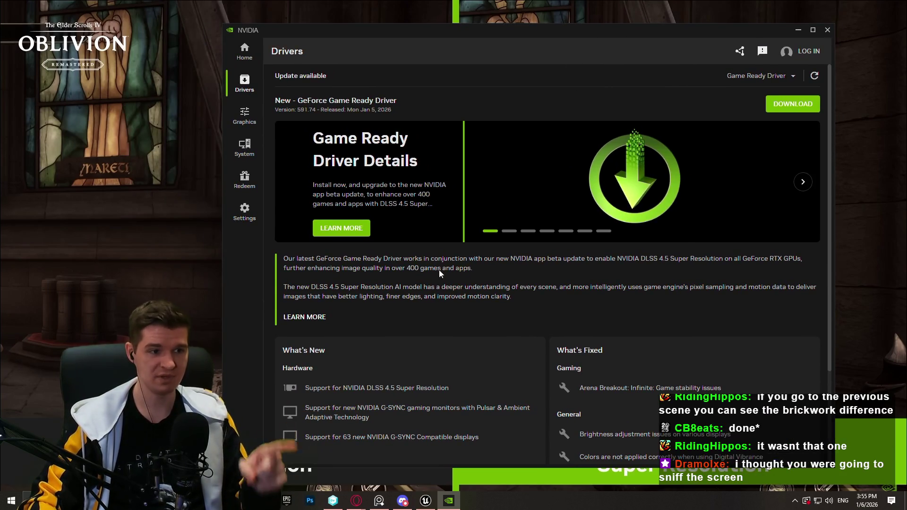
scroll(391, 309, down, 2)
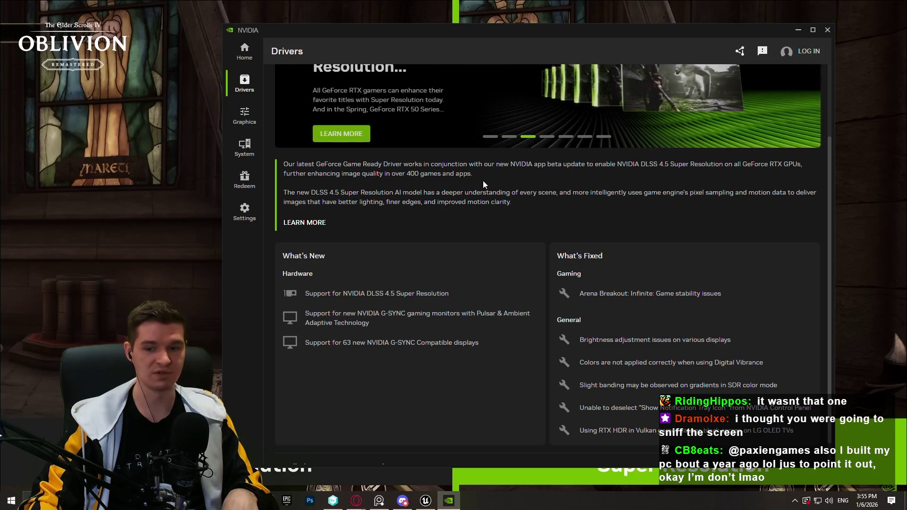
click(828, 31)
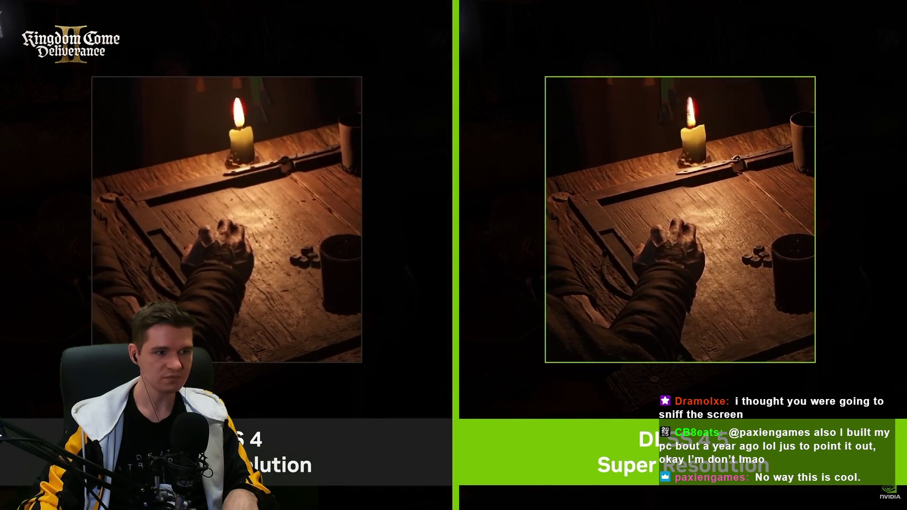
Pause, seek back to the Kingdom Come candle-lit table scene, and play on into Outer Worlds 2
click(285, 219)
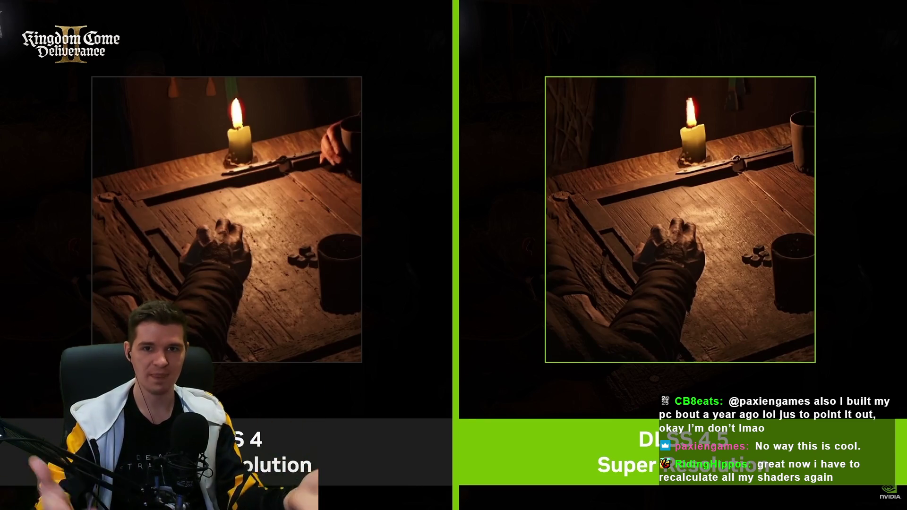
mouse_move(476, 373)
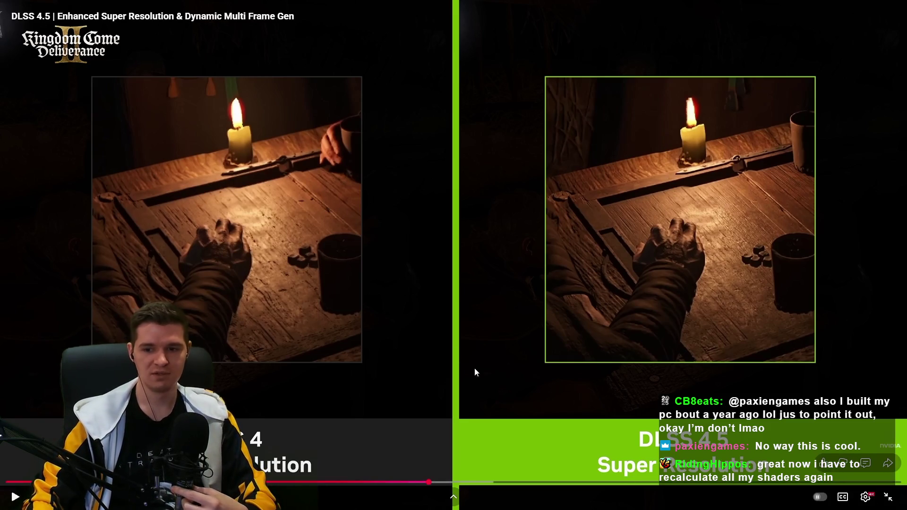
click(413, 482)
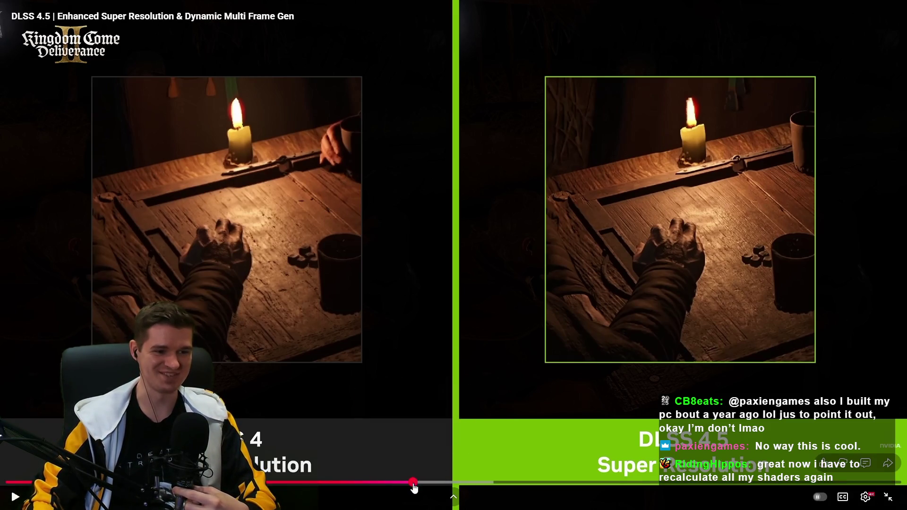
click(403, 347)
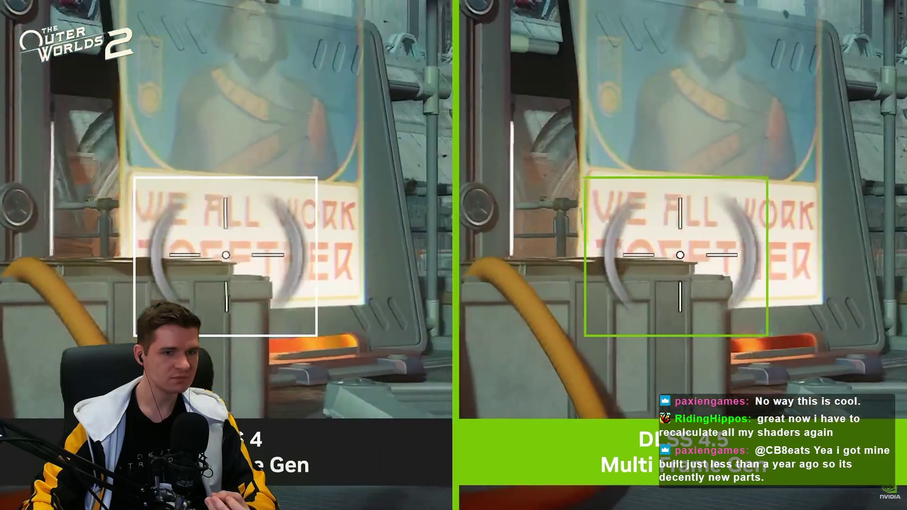
Pause, rewind ten seconds, and step playback to the crosshair shot before the We All Work Together poster
mouse_move(669, 299)
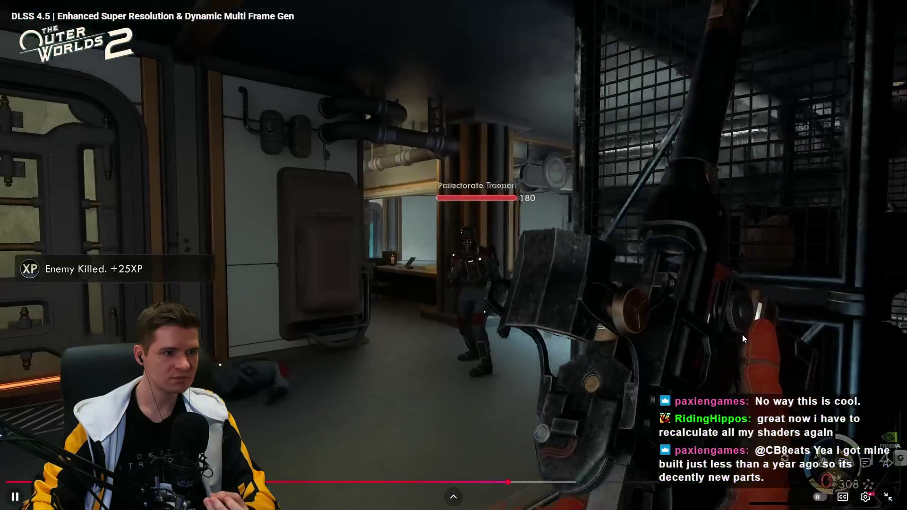
click(742, 335)
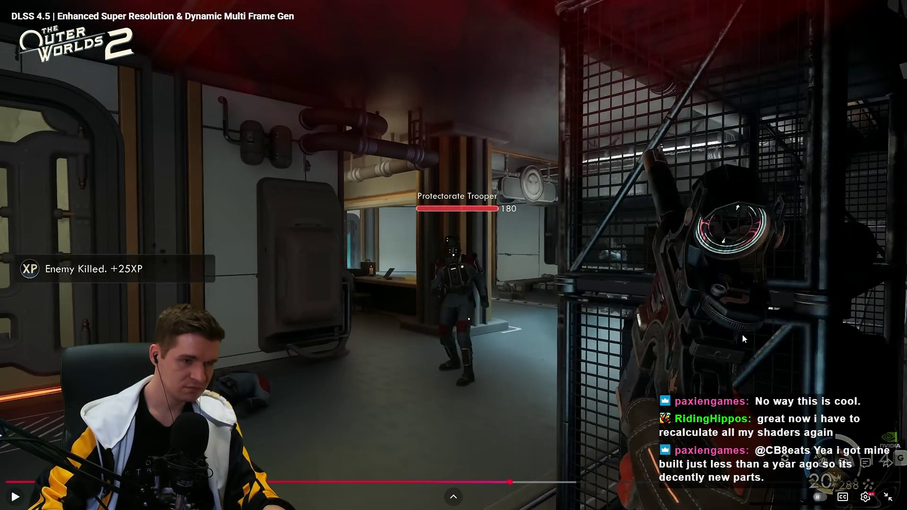
key(Left)
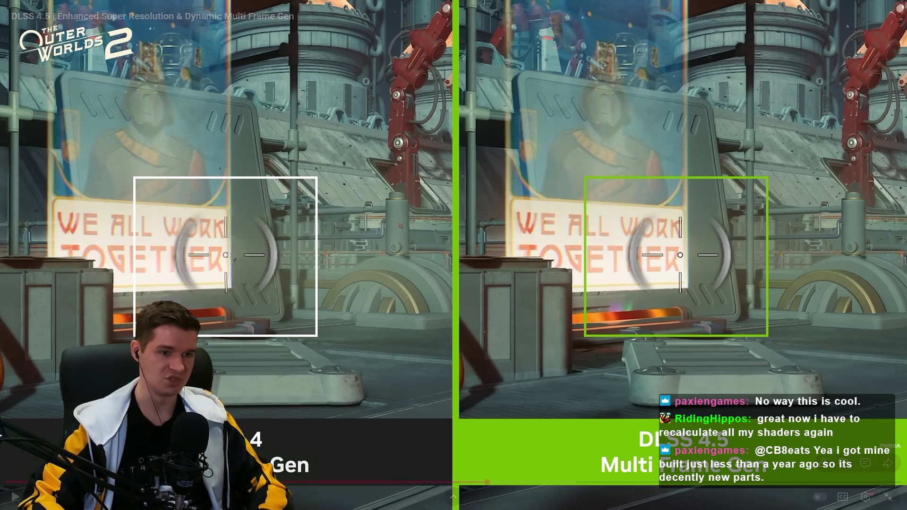
key(Left)
key(space)
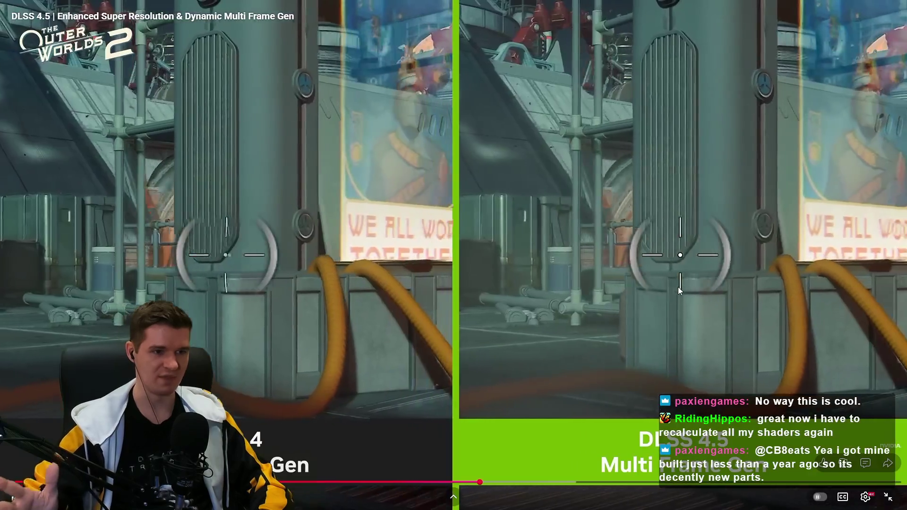
key(space)
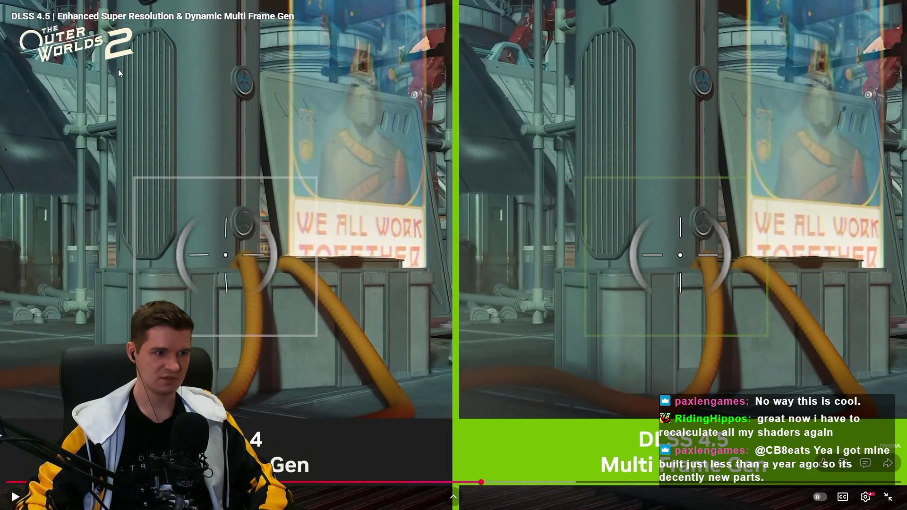
key(space)
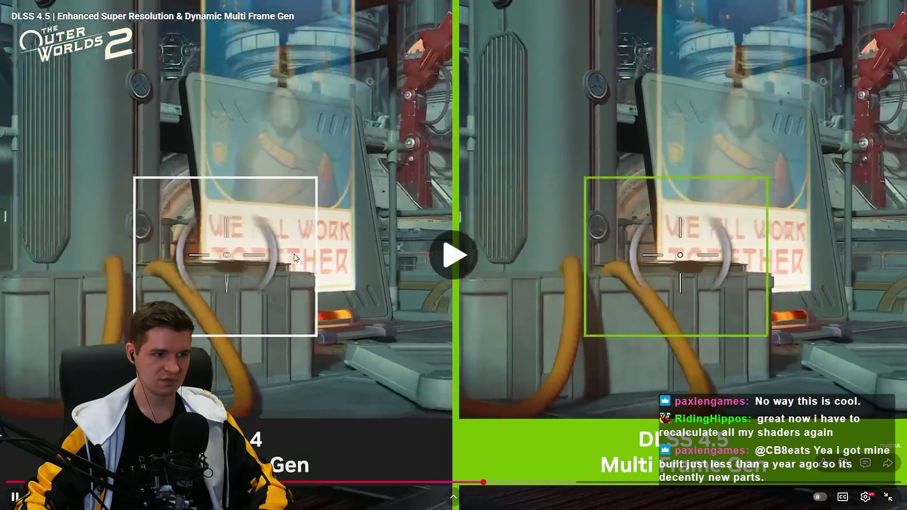
key(space)
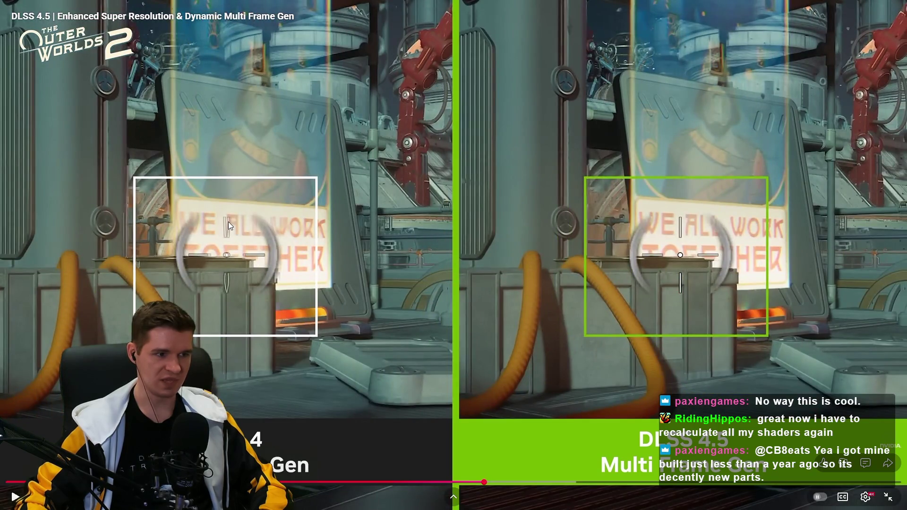